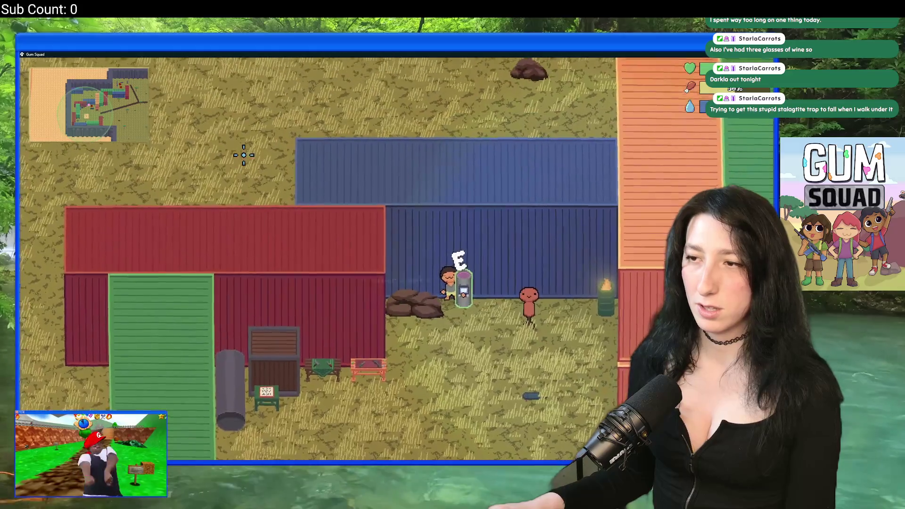
Close the Gum Squad test and put the caret after the WORLD.is_loaded() check in player Step code.
{"action": "key", "text": "Escape"}
{"action": "key", "text": "Escape"}
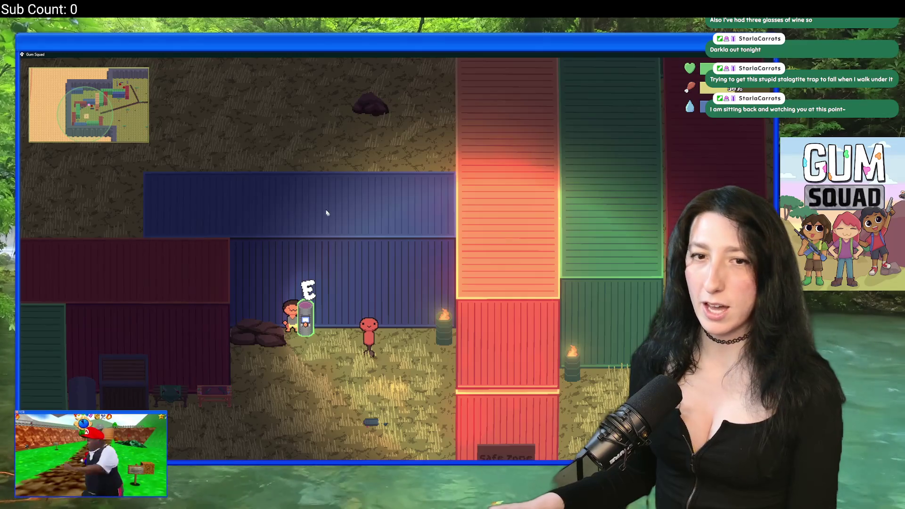
{"action": "key", "text": "alt+F4"}
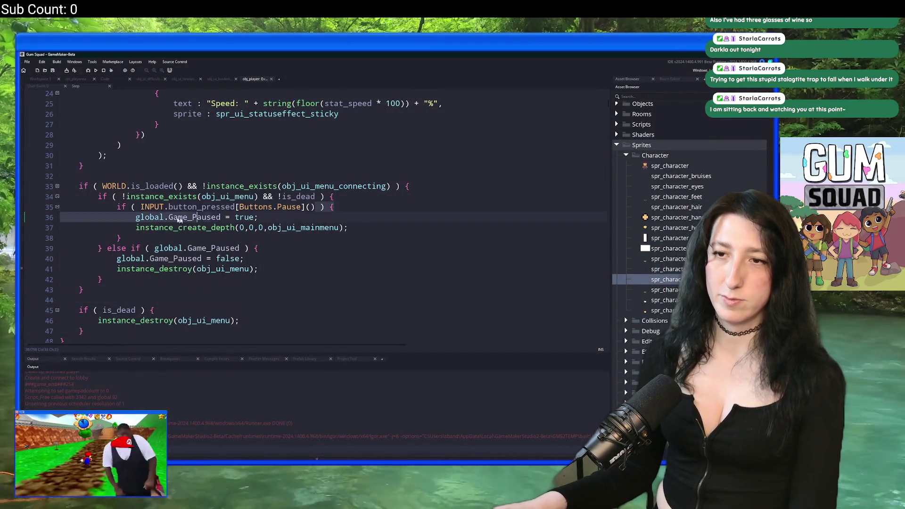
{"action": "left_click", "coordinate": [206, 227]}
Add a show_message("NO") debug line after the world-loaded check.
{"action": "key", "text": "Return"}
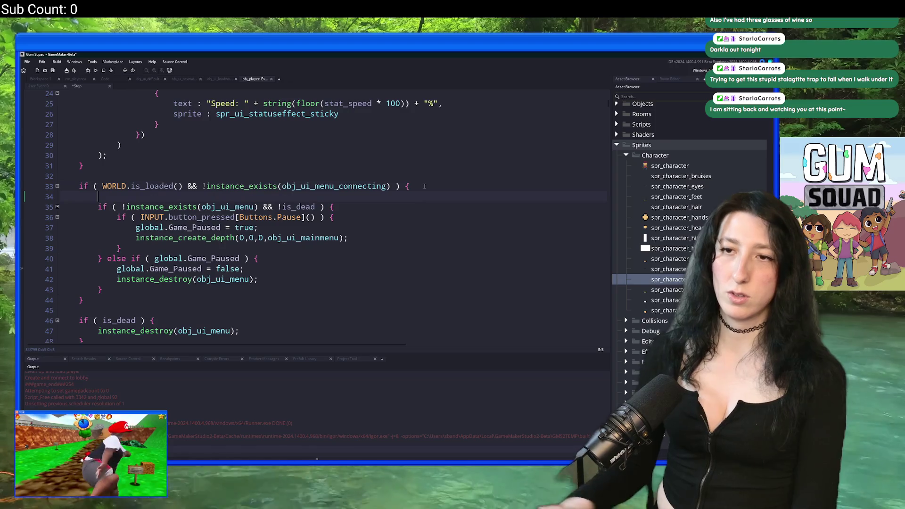
{"action": "type", "text": "show_message("}
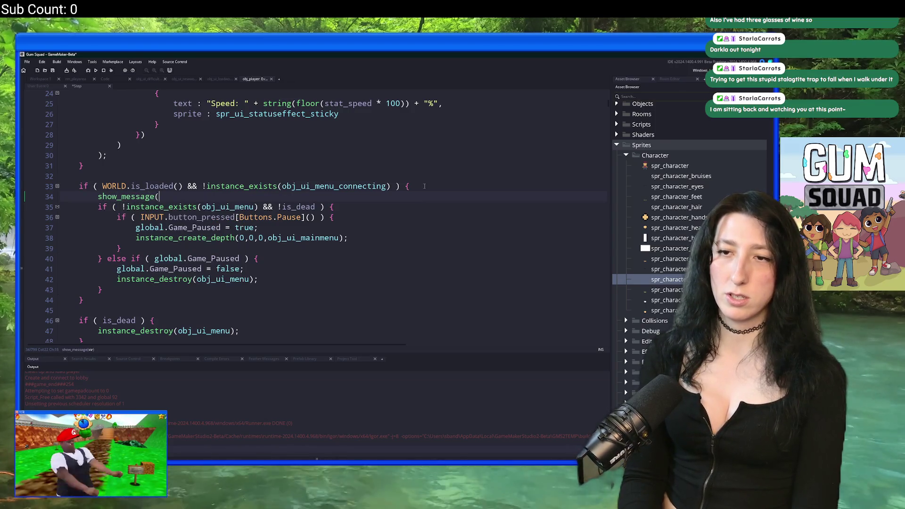
{"action": "left_click", "coordinate": [277, 217]}
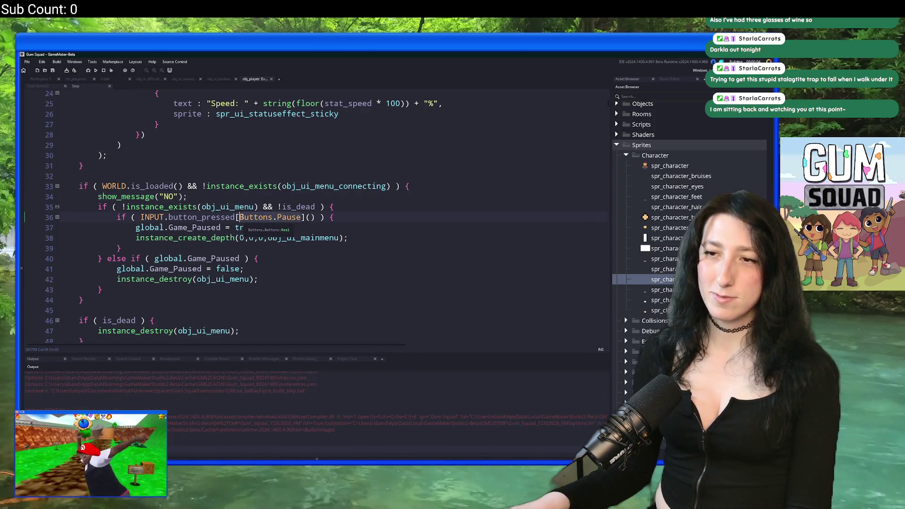
Search the whole project for every use of vk_escape.
{"action": "key", "text": "ctrl+shift+f"}
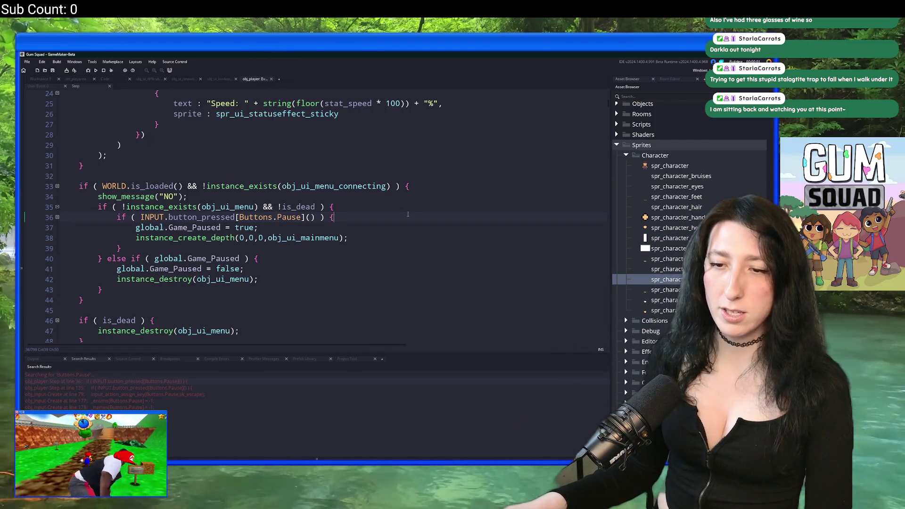
{"action": "type", "text": "vk_escape"}
{"action": "key", "text": "Return"}
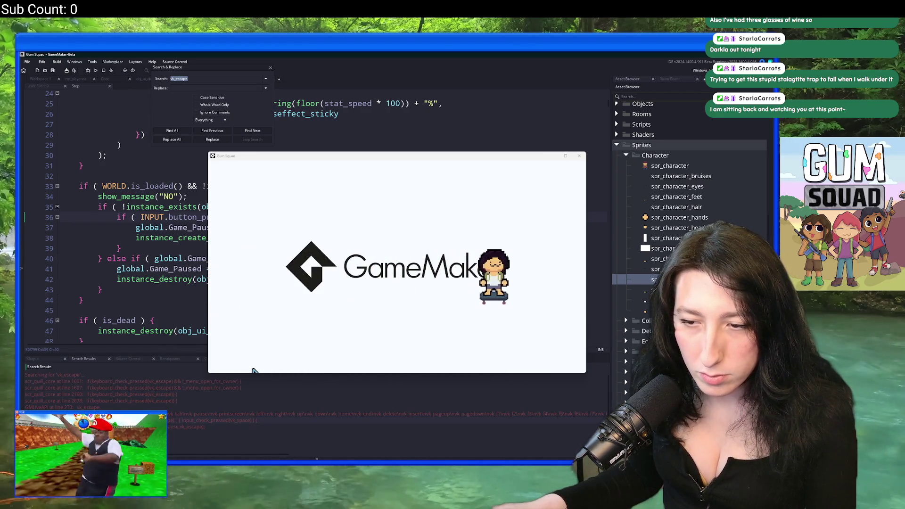
Jump to the vk_escape match in scr_quill_core.
{"action": "left_click", "coordinate": [179, 404]}
{"action": "key", "text": "Return"}
{"action": "scroll", "coordinate": [96, 153], "scroll_direction": "up", "scroll_amount": 2}
Load a new world in the running game, maximize it, then close the test.
{"action": "key", "text": "alt+Tab"}
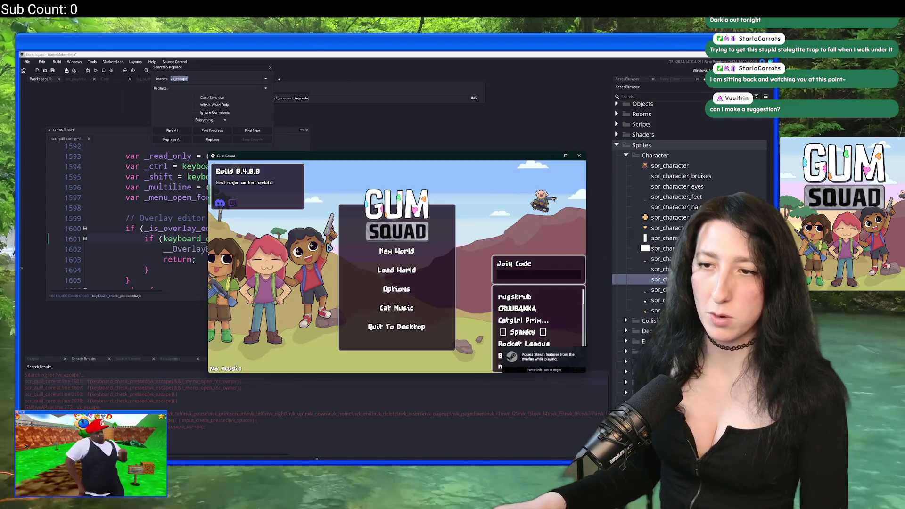
{"action": "left_click", "coordinate": [374, 307]}
{"action": "left_click", "coordinate": [390, 307]}
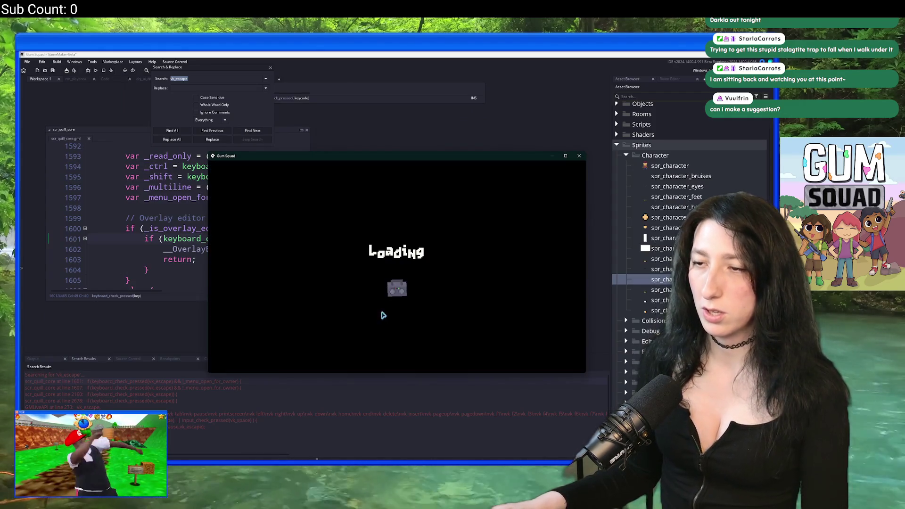
{"action": "double_click", "coordinate": [451, 157]}
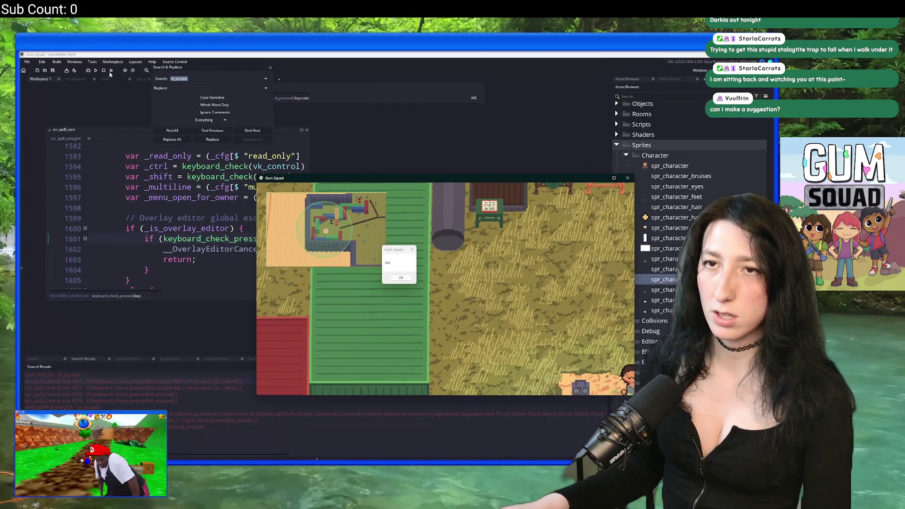
{"action": "left_click", "coordinate": [110, 73]}
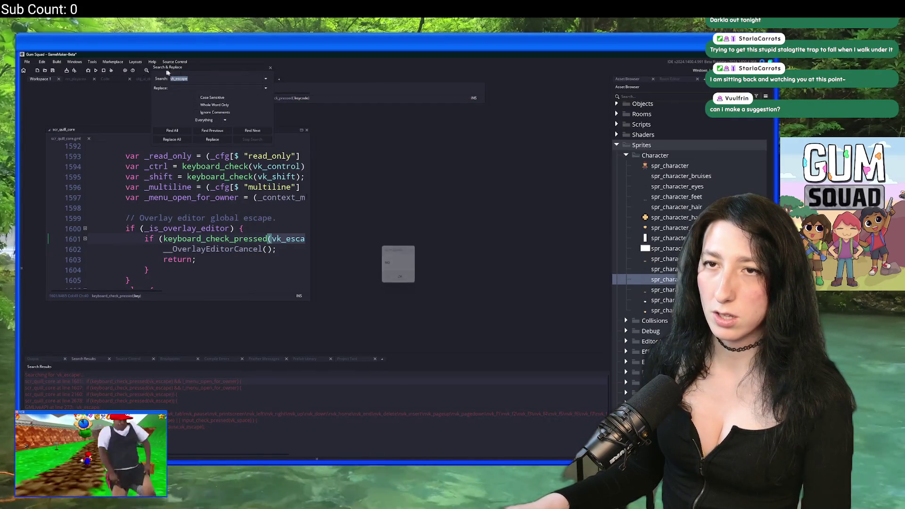
Delete the show_message("NO") line and its blank line from player Step, then save and run.
{"action": "left_click_drag", "start_coordinate": [192, 104], "coordinate": [208, 294]}
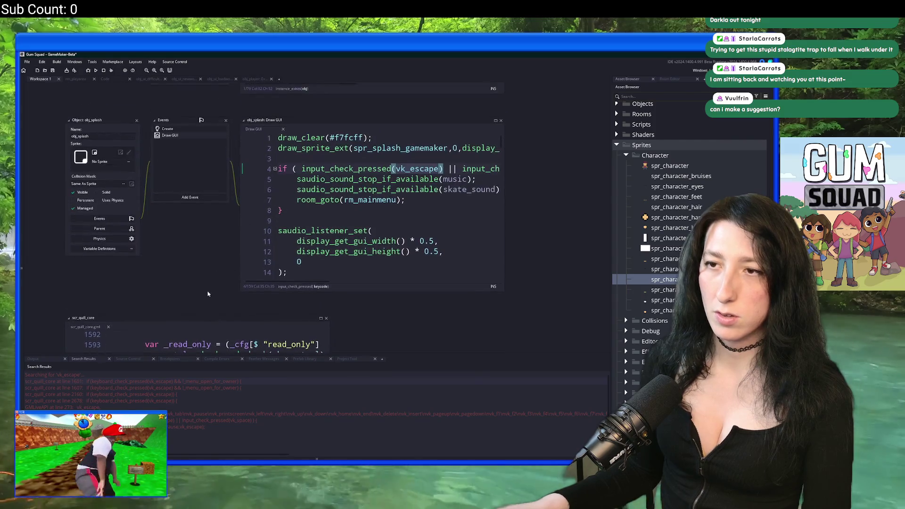
{"action": "left_click", "coordinate": [238, 80]}
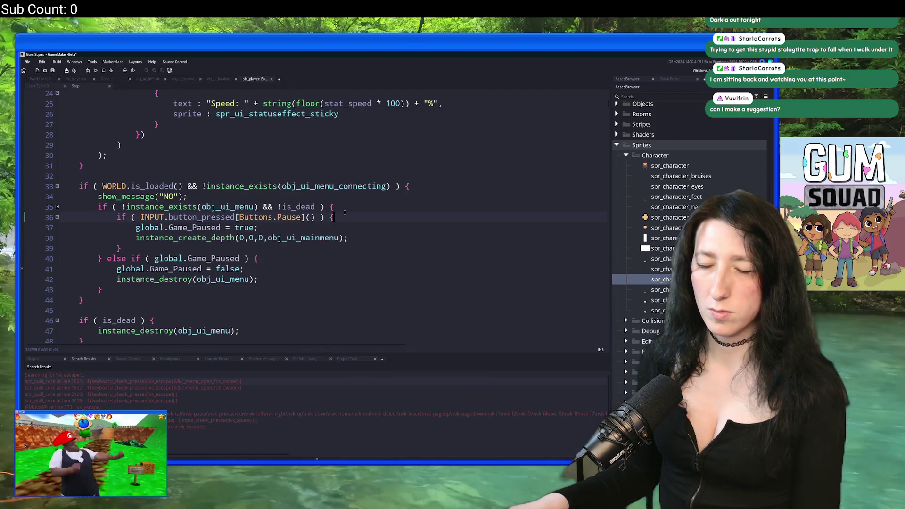
{"action": "left_click_drag", "start_coordinate": [187, 196], "coordinate": [72, 200]}
{"action": "key", "text": "BackSpace"}
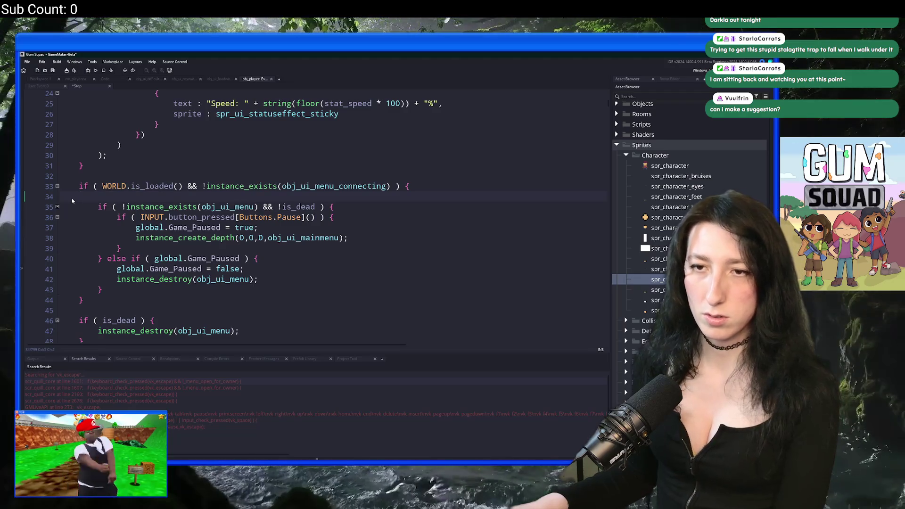
{"action": "key", "text": "BackSpace"}
{"action": "key", "text": "F5"}
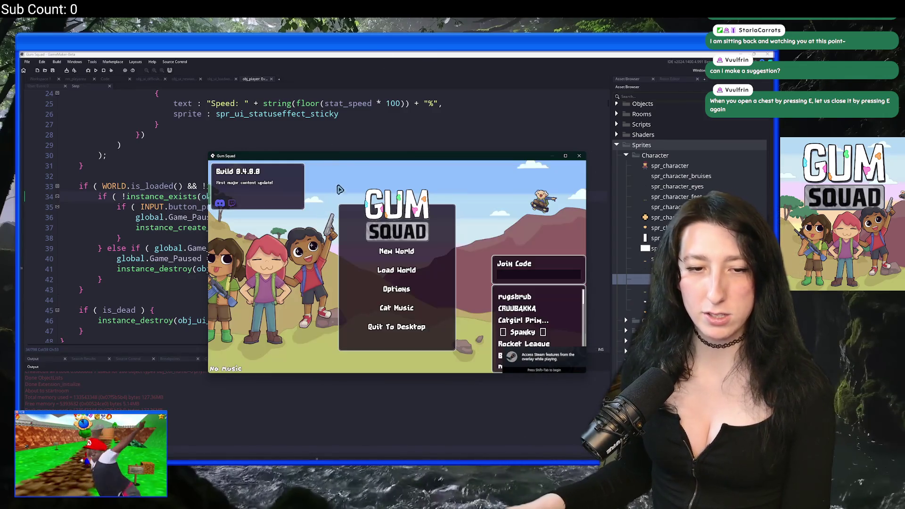
Maximize the game, create offline world OldAge, toggle the inventory, and walk down-right.
{"action": "double_click", "coordinate": [360, 159]}
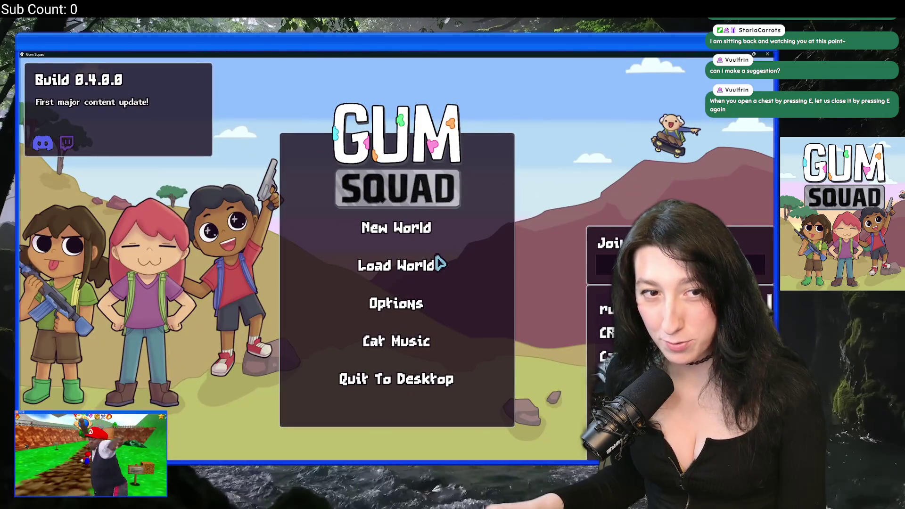
{"action": "left_click", "coordinate": [427, 229]}
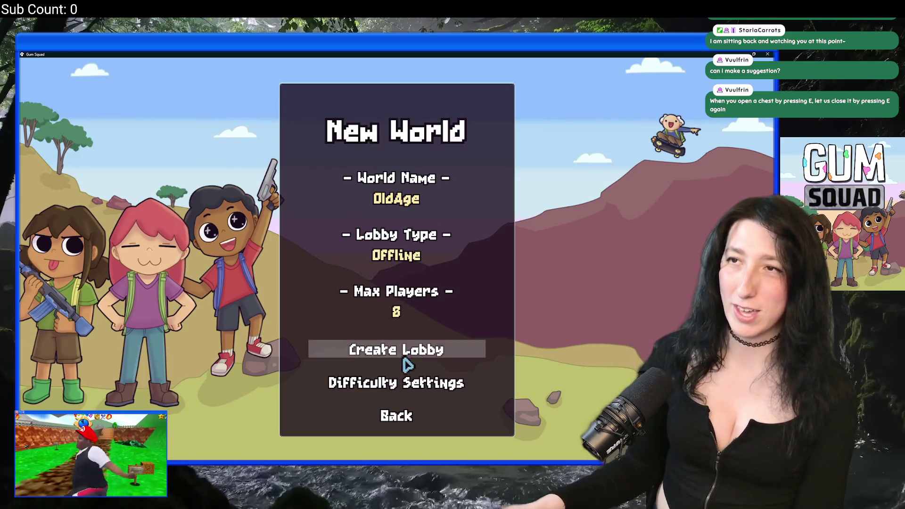
{"action": "left_click", "coordinate": [396, 361]}
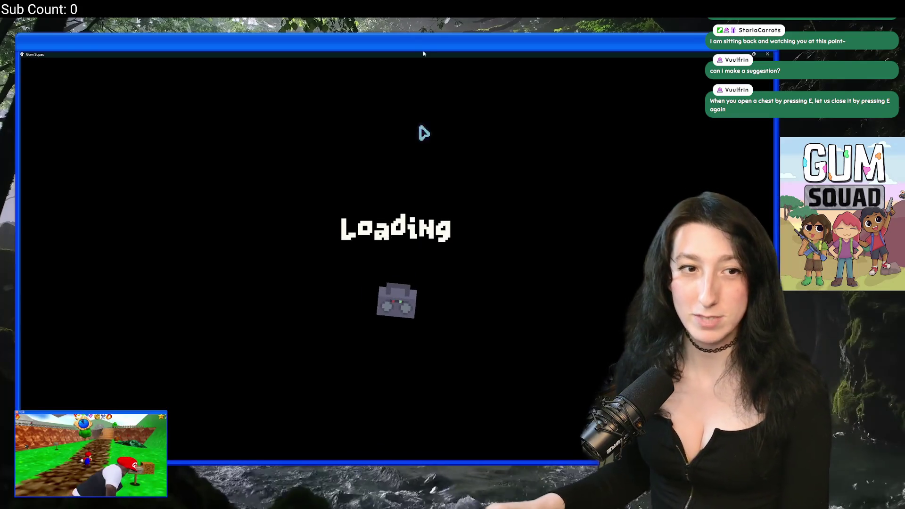
{"action": "key", "text": "Tab"}
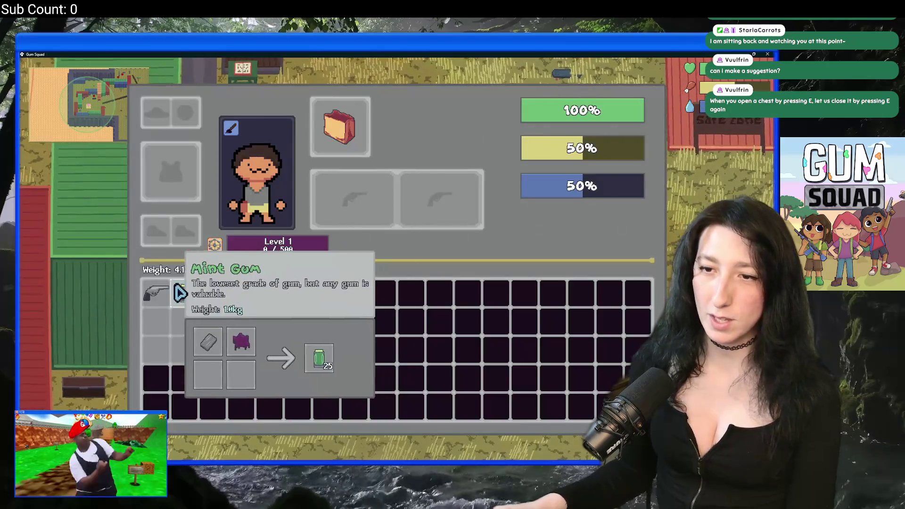
{"action": "key", "text": "Tab"}
{"action": "key", "text": "s+d"}
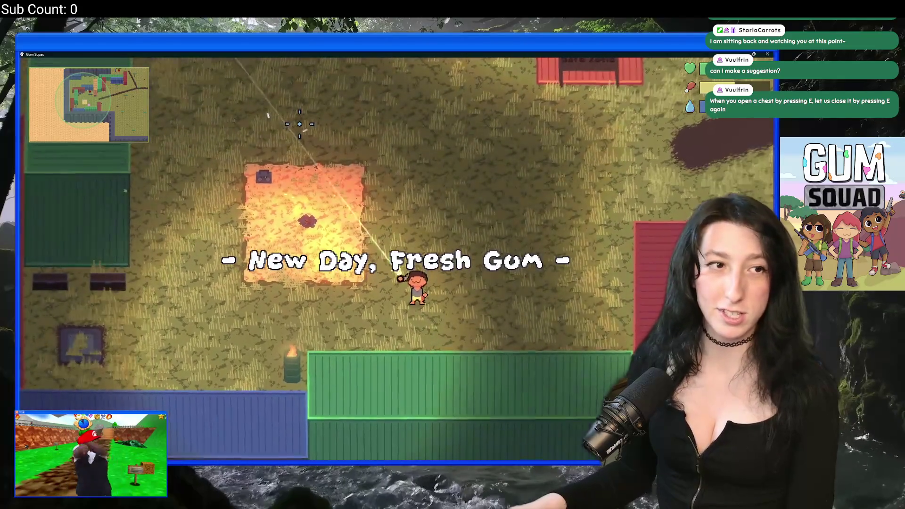
Fire the empty revolver, open and close a chest, and walk across the base.
{"action": "left_click", "coordinate": [300, 124]}
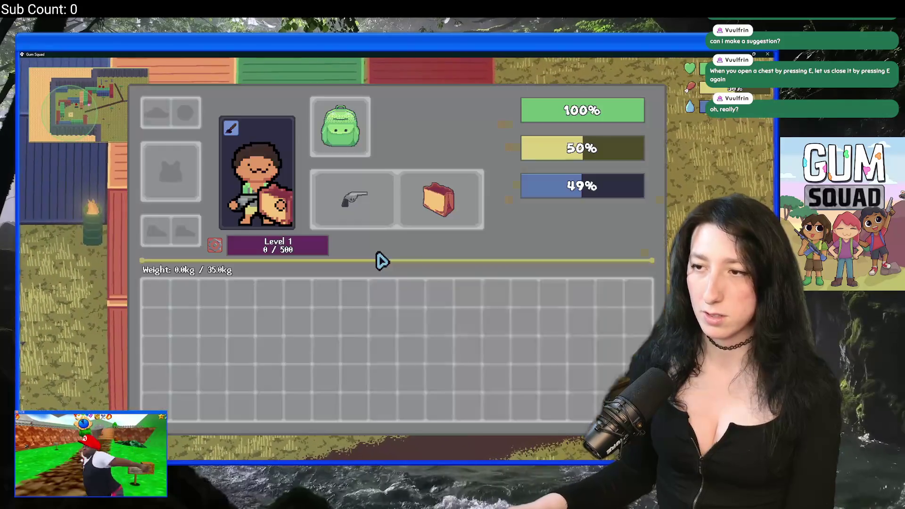
{"action": "key", "text": "e"}
{"action": "key", "text": "Escape"}
{"action": "key", "text": "d"}
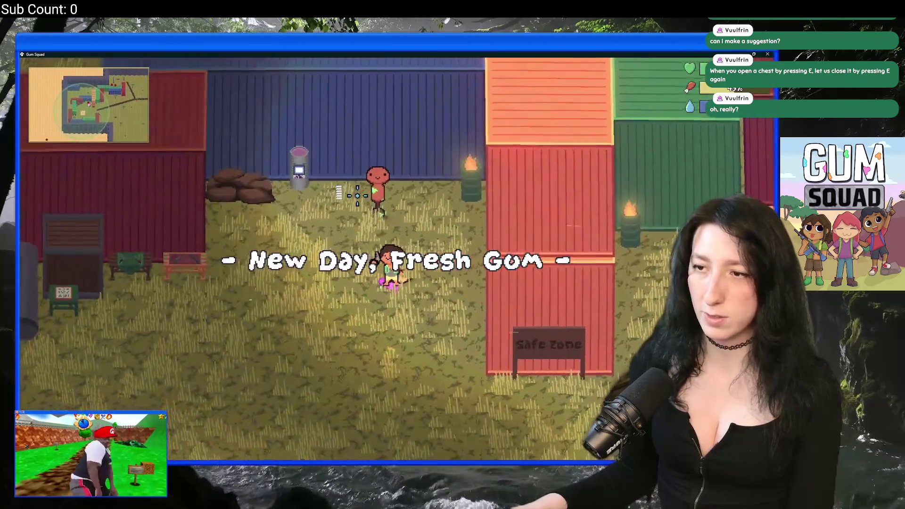
{"action": "key", "text": "s"}
{"action": "key", "text": "a"}
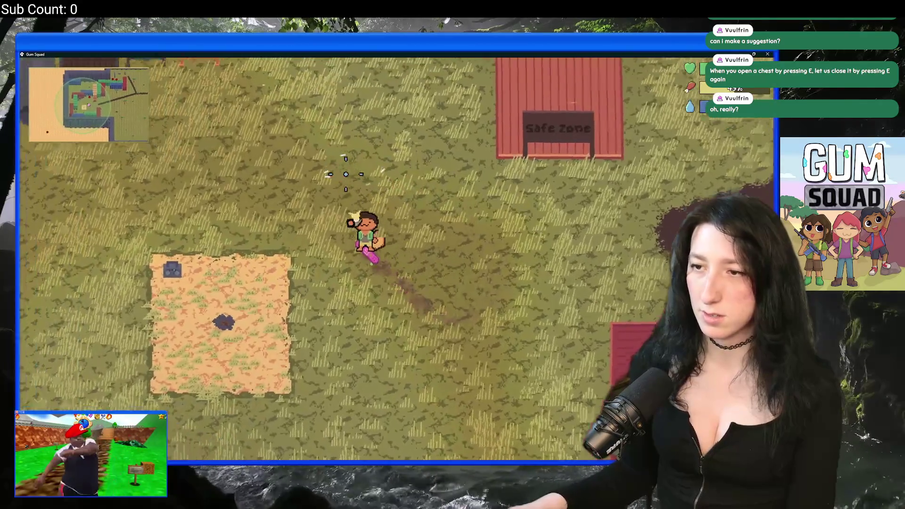
{"action": "key", "text": "a"}
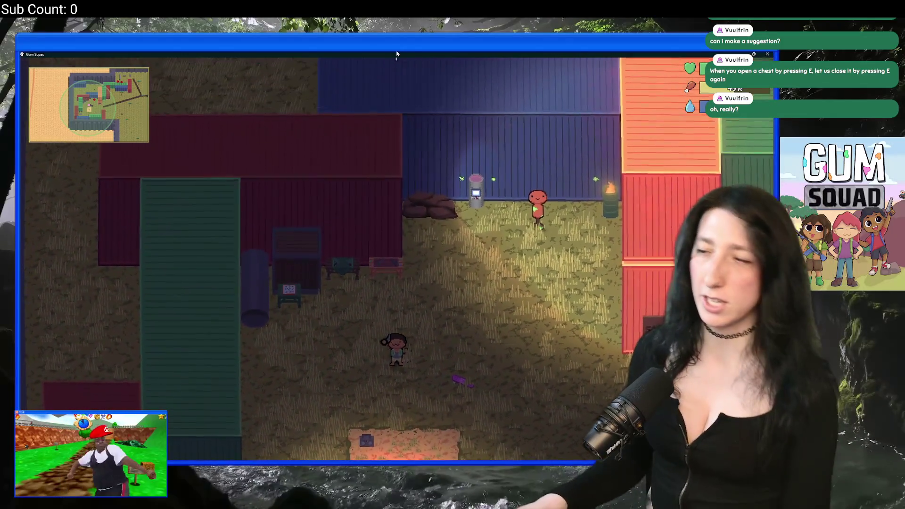
Restore the game to a window, open the inventory, and position the window over the code.
{"action": "double_click", "coordinate": [396, 56]}
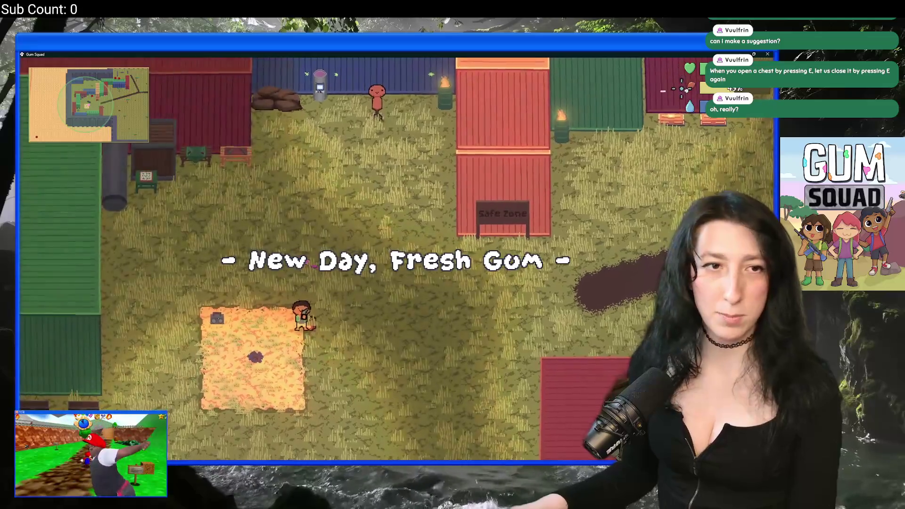
{"action": "key", "text": "Tab"}
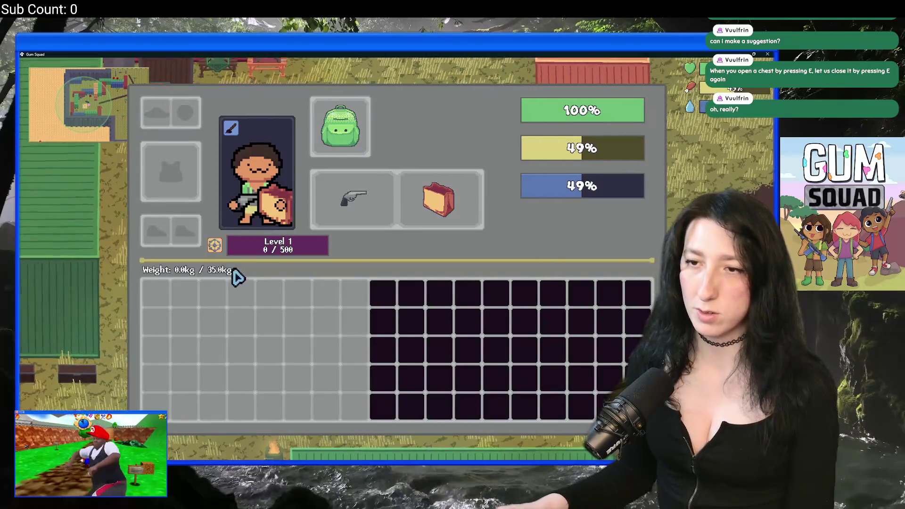
{"action": "left_click", "coordinate": [258, 255]}
{"action": "mouse_move", "coordinate": [339, 54]}
{"action": "left_mouse_down"}
{"action": "mouse_move", "coordinate": [302, 426]}
{"action": "mouse_move", "coordinate": [342, 335]}
{"action": "mouse_move", "coordinate": [356, 332]}
{"action": "mouse_move", "coordinate": [366, 74]}
{"action": "mouse_move", "coordinate": [461, 295]}
{"action": "left_mouse_up"}
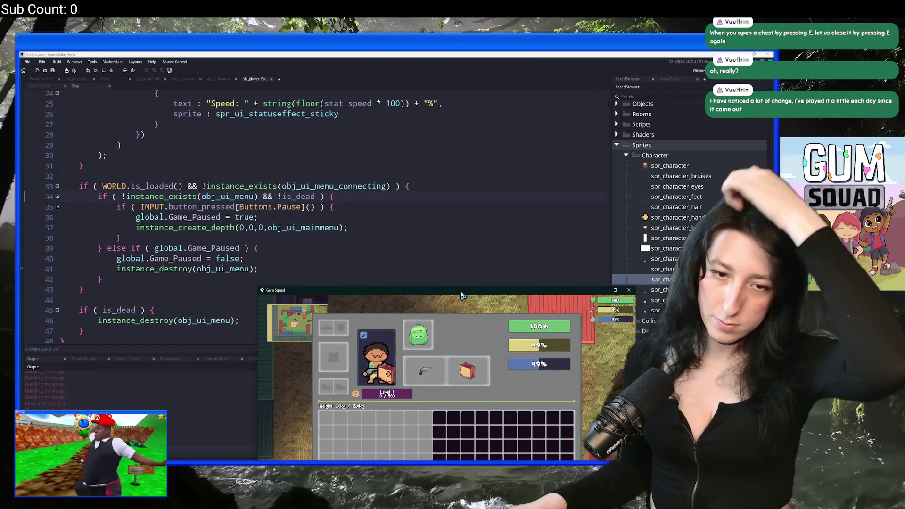
{"action": "mouse_move", "coordinate": [462, 295]}
{"action": "left_mouse_down"}
{"action": "mouse_move", "coordinate": [419, 193]}
{"action": "mouse_move", "coordinate": [457, 80]}
{"action": "left_mouse_up"}
Unequip the revolver and paper bag, empty and remove the bag, then close the inventory.
{"action": "left_click", "coordinate": [430, 208]}
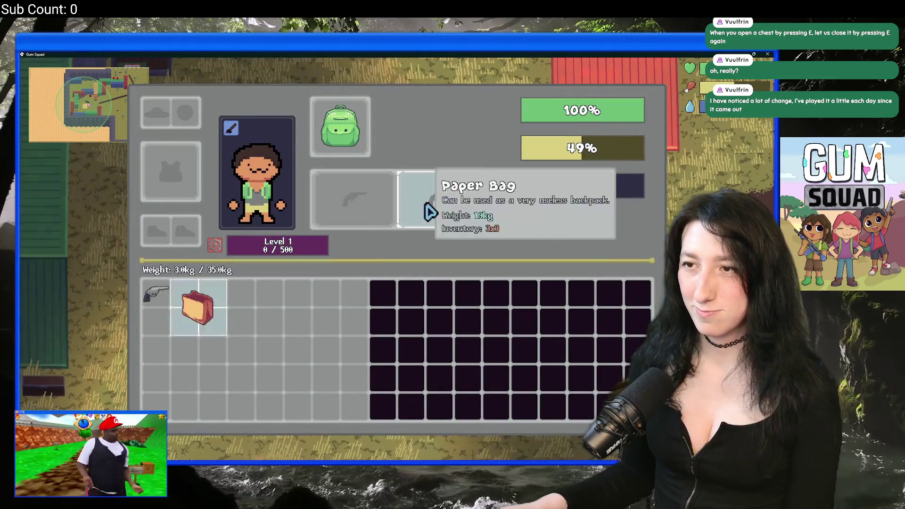
{"action": "right_click", "coordinate": [224, 298]}
{"action": "right_click", "coordinate": [196, 303]}
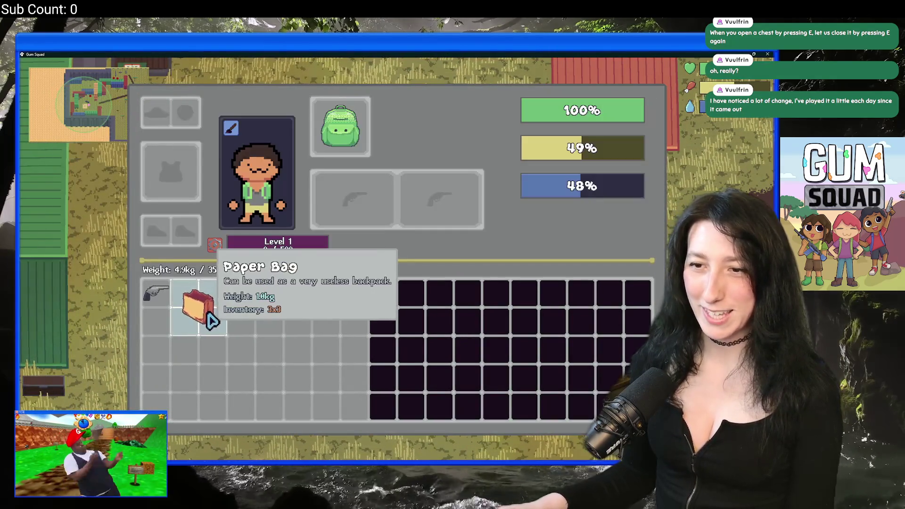
{"action": "key", "text": "Tab"}
{"action": "key", "text": "Tab"}
{"action": "mouse_move", "coordinate": [307, 54]}
{"action": "left_mouse_down"}
{"action": "mouse_move", "coordinate": [311, 333]}
{"action": "mouse_move", "coordinate": [310, 324]}
{"action": "left_mouse_up"}
{"action": "double_click", "coordinate": [310, 324]}
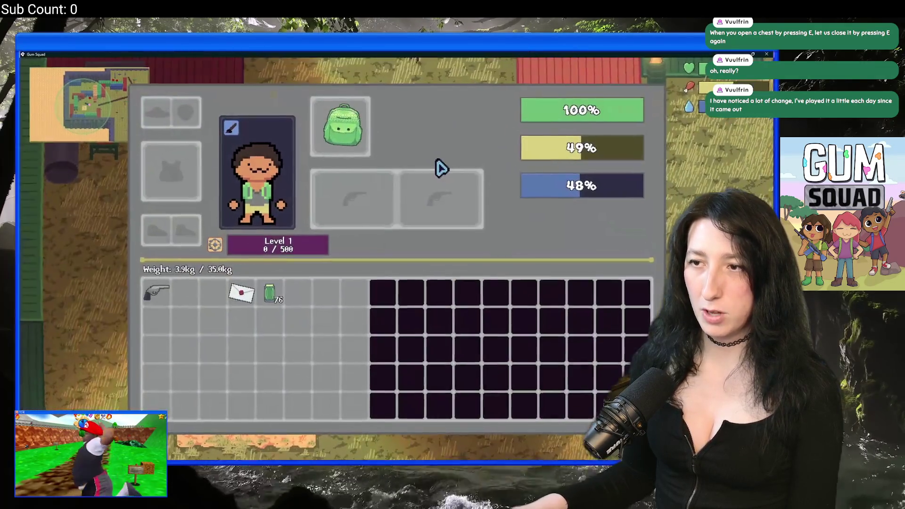
{"action": "key", "text": "Tab"}
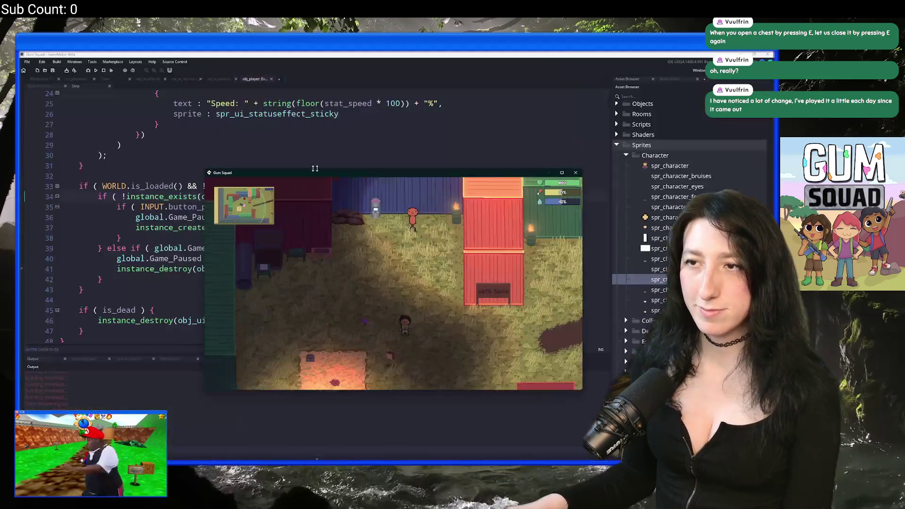
Place the caret after Game_Paused on line 39, then build and run Gum Squad with F5.
{"action": "left_click", "coordinate": [261, 197]}
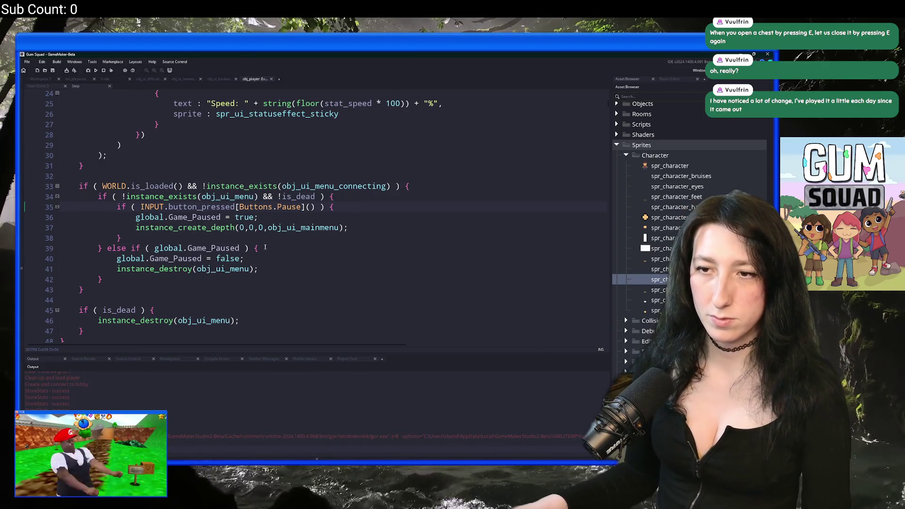
{"action": "key", "text": "Left"}
{"action": "left_click", "coordinate": [241, 248]}
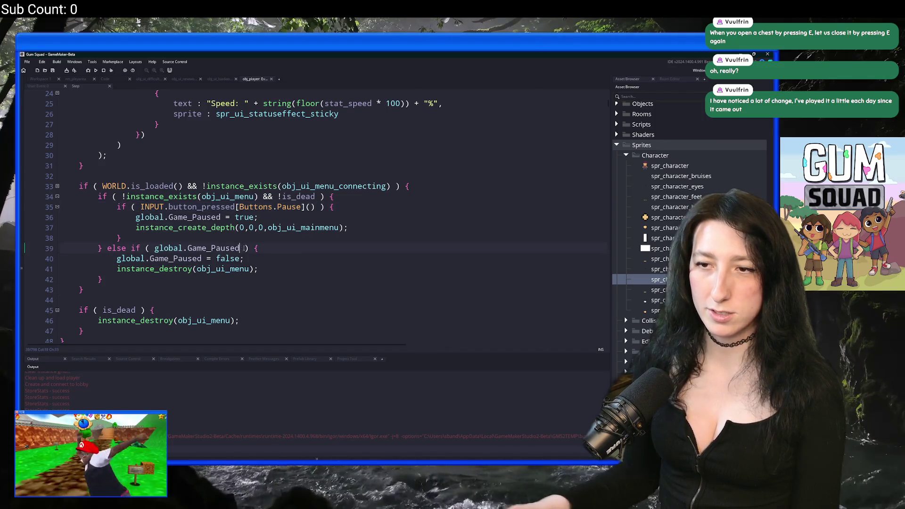
{"action": "key", "text": "F5"}
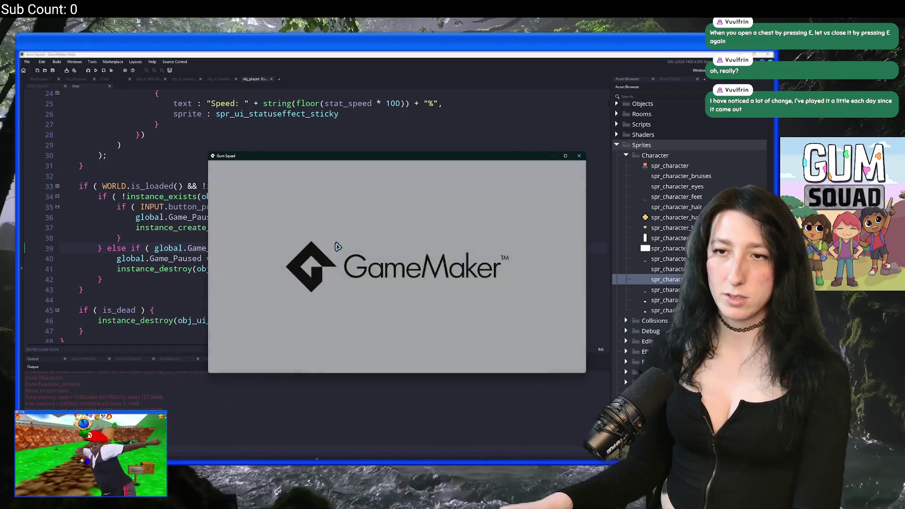
{"action": "left_click", "coordinate": [392, 250]}
Load three new offline worlds in turn, pausing and choosing Save and quit each time.
{"action": "left_click", "coordinate": [412, 316]}
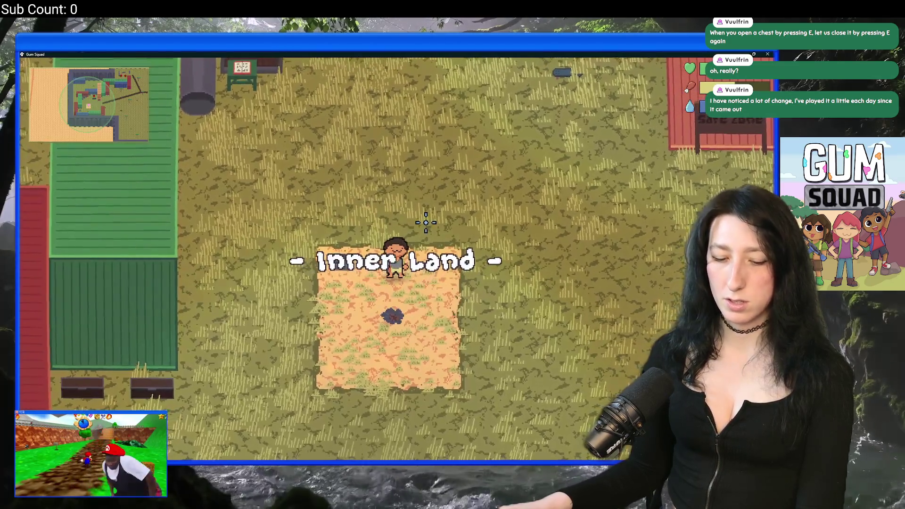
{"action": "key", "text": "Escape"}
{"action": "left_click", "coordinate": [403, 378]}
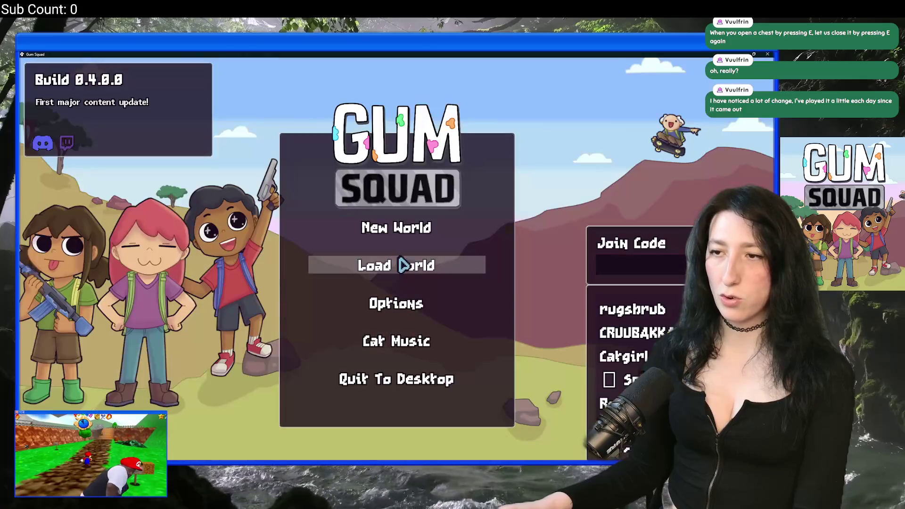
{"action": "left_click", "coordinate": [400, 227]}
{"action": "left_click", "coordinate": [404, 256]}
{"action": "left_click", "coordinate": [417, 351]}
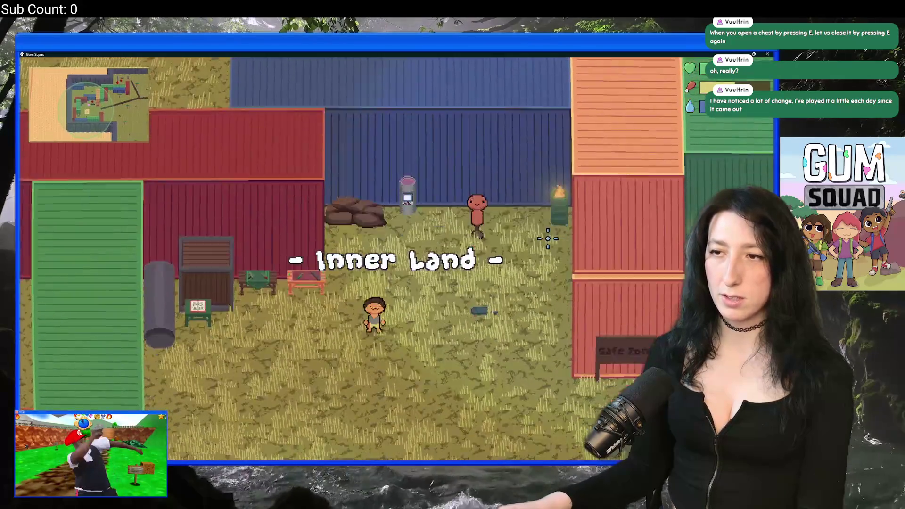
{"action": "key", "text": "Escape"}
{"action": "left_click", "coordinate": [404, 380]}
{"action": "left_click", "coordinate": [400, 227]}
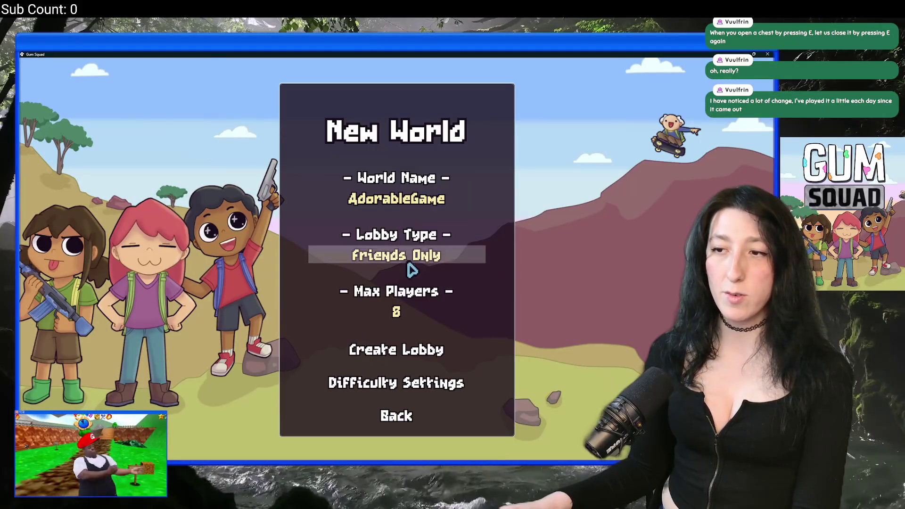
{"action": "left_click", "coordinate": [411, 264]}
{"action": "left_click", "coordinate": [415, 350]}
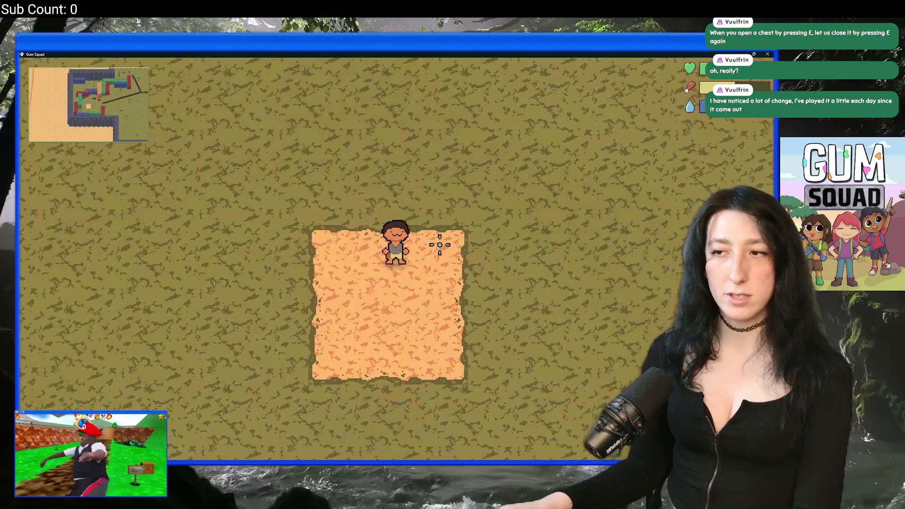
{"action": "key", "text": "Escape"}
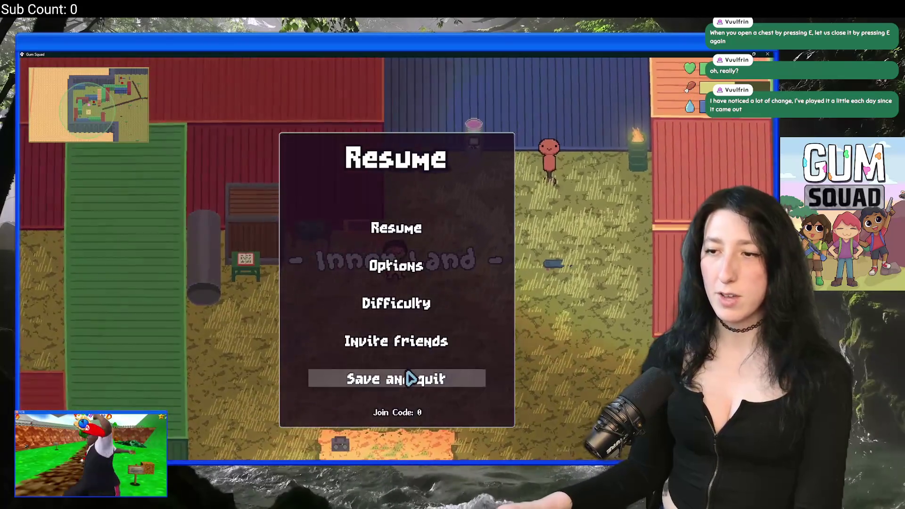
{"action": "left_click", "coordinate": [406, 378]}
Create offline world LovelyAffair, walk down-right, then switch back to GameMaker.
{"action": "left_click", "coordinate": [401, 229]}
{"action": "left_click", "coordinate": [409, 264]}
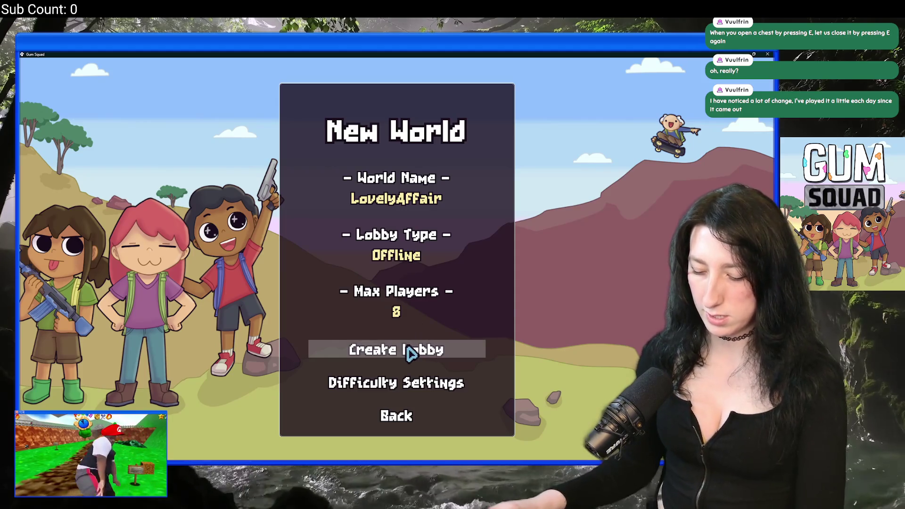
{"action": "left_click", "coordinate": [410, 352]}
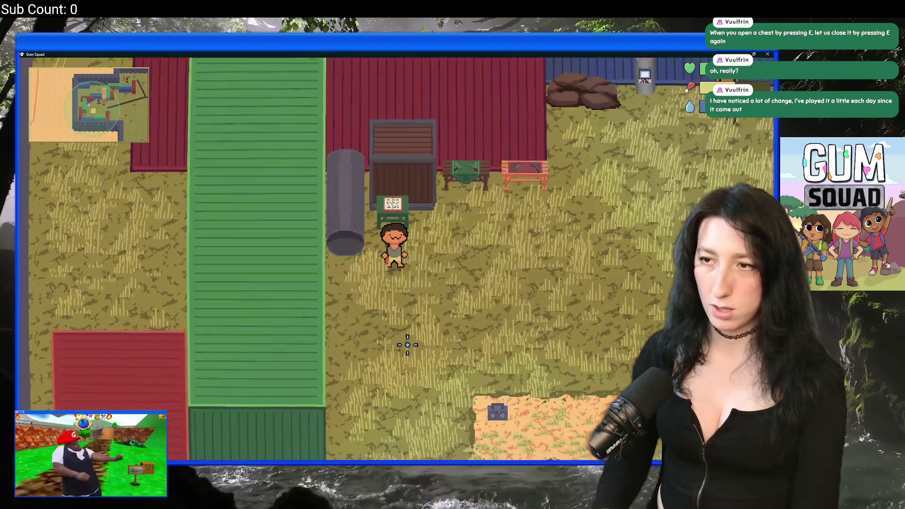
{"action": "key", "text": "d"}
{"action": "key", "text": "s"}
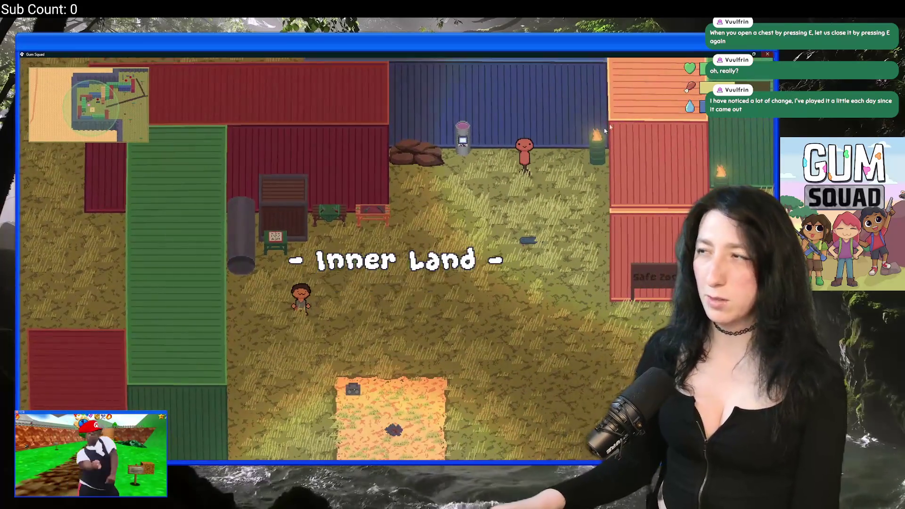
{"action": "key", "text": "alt+Tab"}
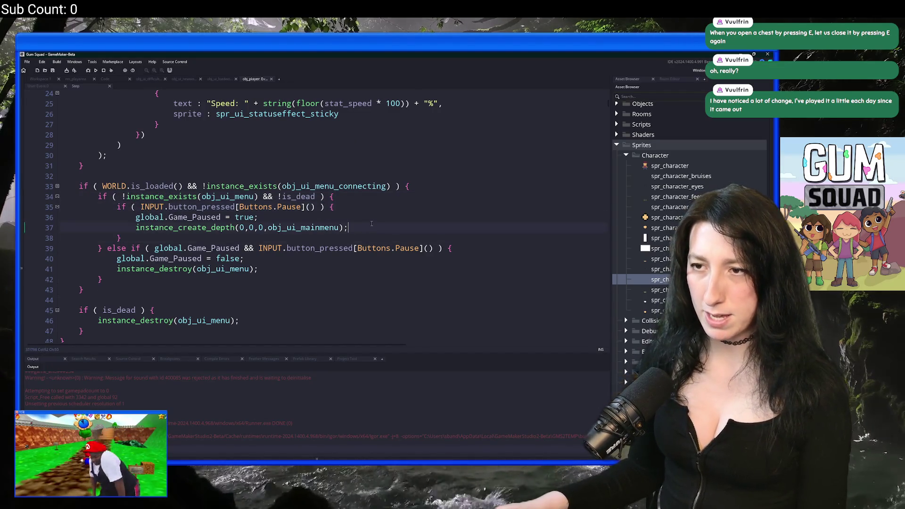
Add show_message("This one?") and ("This one 2?") debug lines, then save and run.
{"action": "key", "text": "Return"}
{"action": "type", "text": "show_messag"}
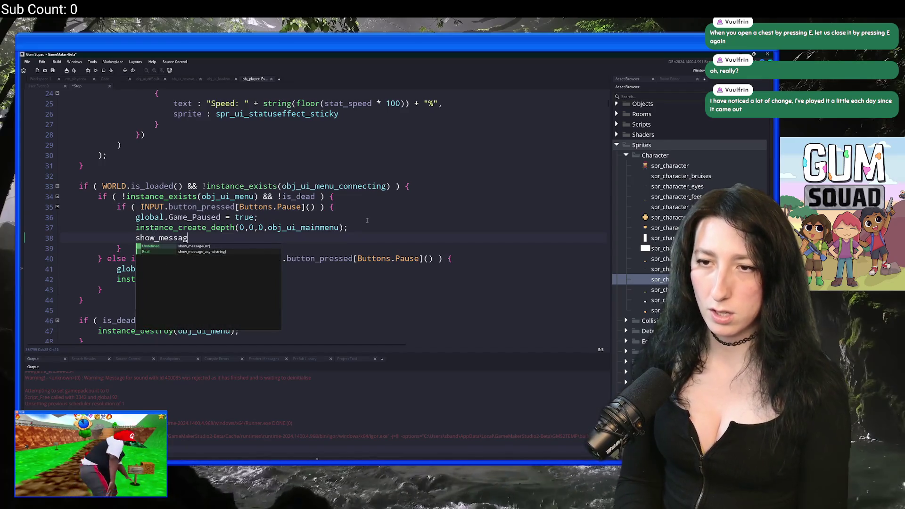
{"action": "type", "text": "e("}
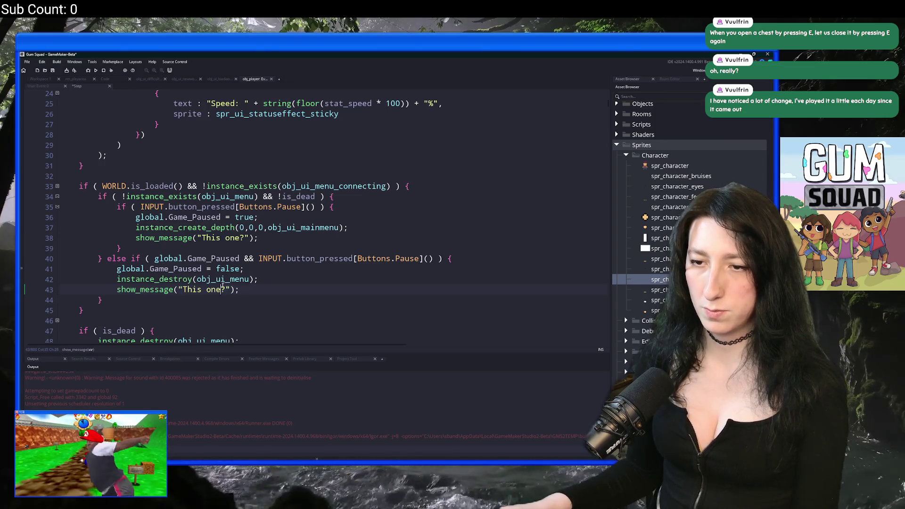
{"action": "scroll", "coordinate": [294, 278], "scroll_direction": "down", "scroll_amount": 1}
{"action": "key", "text": "F5"}
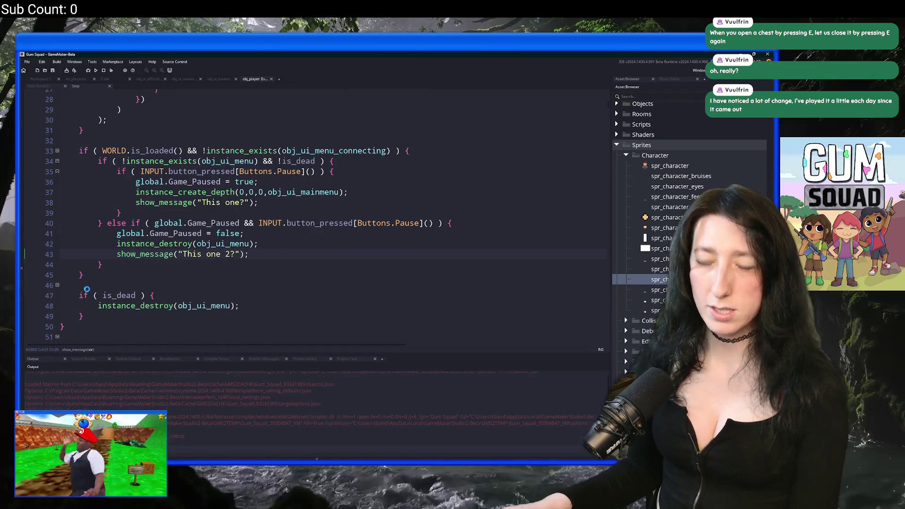
{"action": "scroll", "coordinate": [99, 206], "scroll_direction": "up", "scroll_amount": 9}
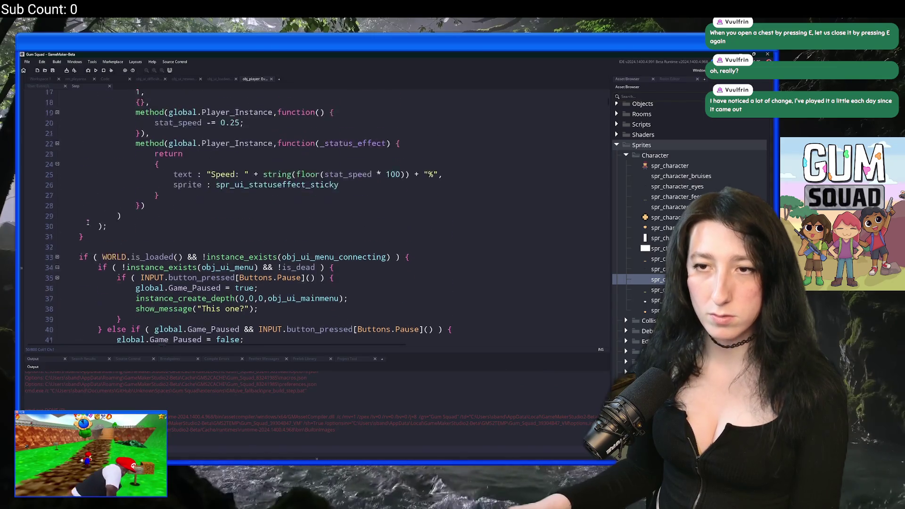
{"action": "scroll", "coordinate": [100, 206], "scroll_direction": "down", "scroll_amount": 4}
{"action": "scroll", "coordinate": [99, 205], "scroll_direction": "down", "scroll_amount": 6}
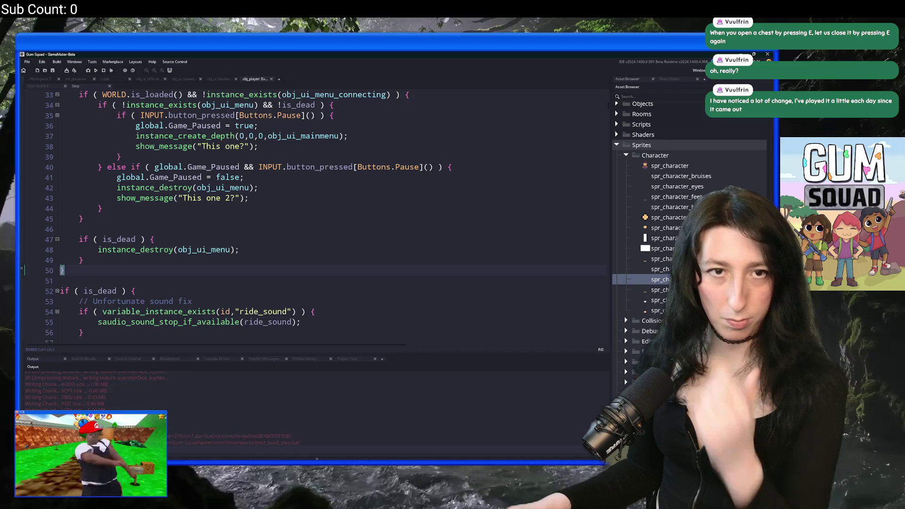
{"action": "scroll", "coordinate": [332, 181], "scroll_direction": "up", "scroll_amount": 1}
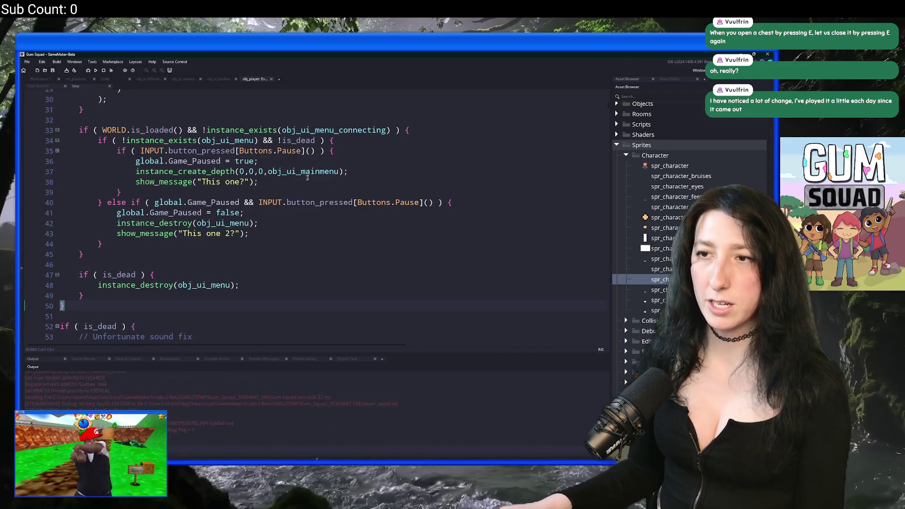
Create an Offline lobby to load new world CuteSkateboard.
{"action": "left_click", "coordinate": [398, 250]}
{"action": "left_click", "coordinate": [398, 264]}
{"action": "left_click", "coordinate": [405, 312]}
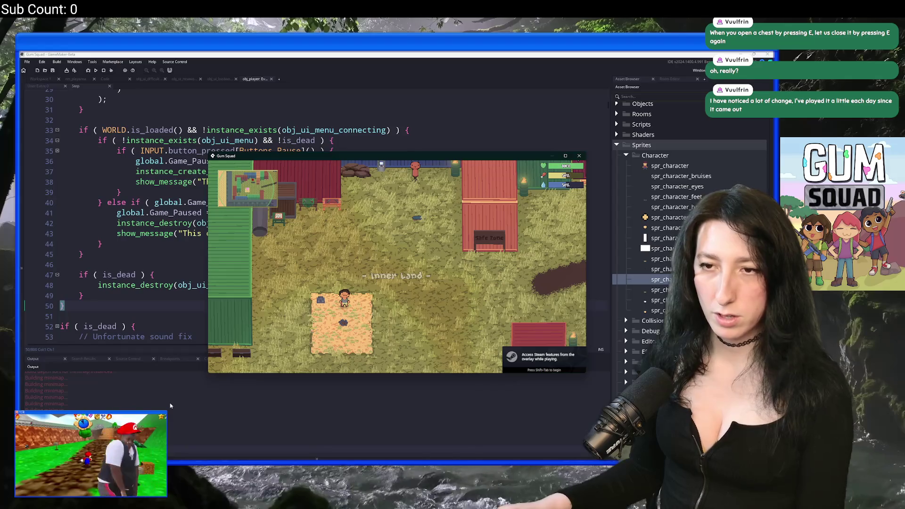
Close the game and search the output log for "this one".
{"action": "key", "text": "alt+F4"}
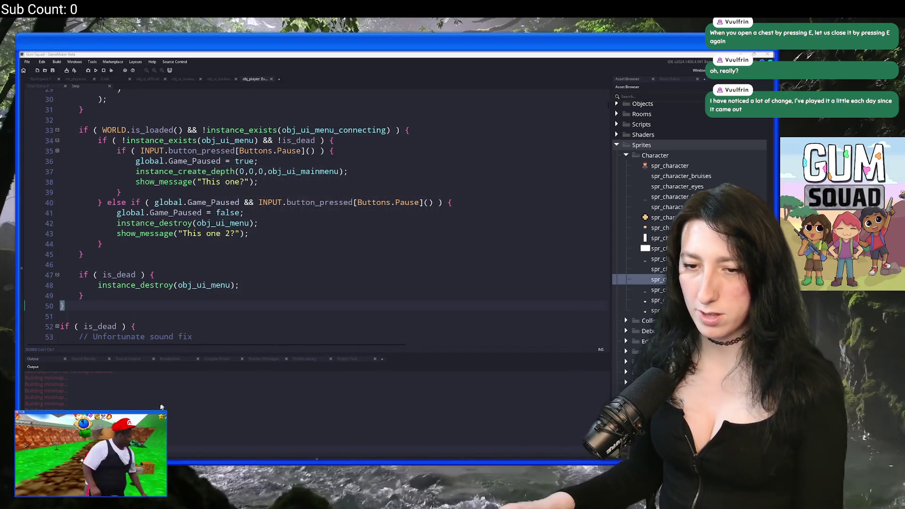
{"action": "key", "text": "ctrl+f"}
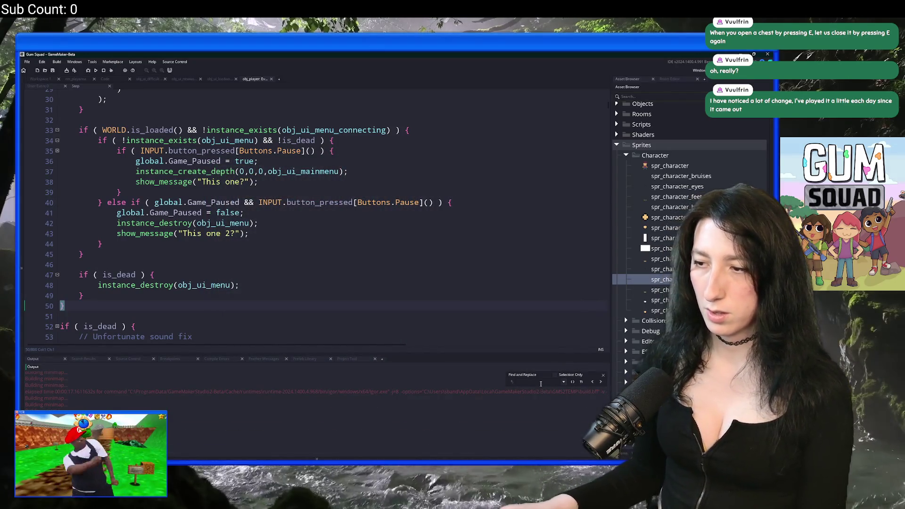
{"action": "type", "text": "this one"}
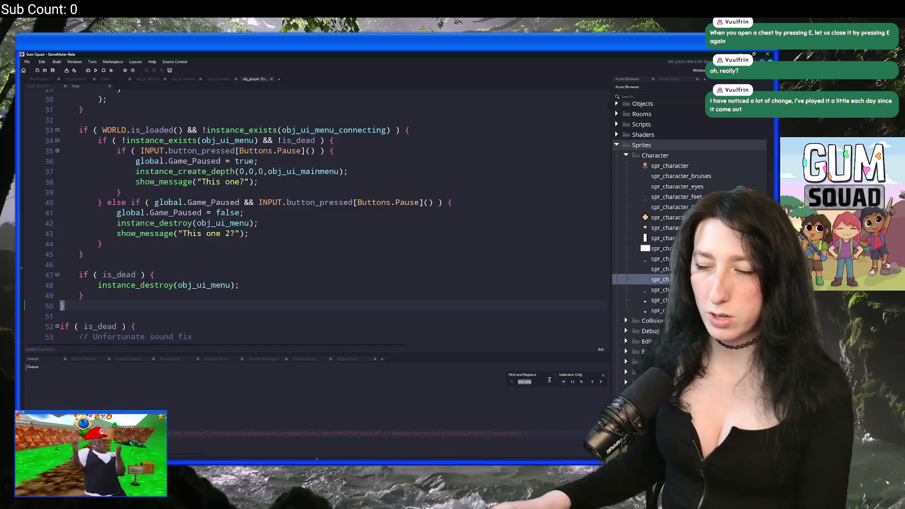
{"action": "left_click", "coordinate": [603, 375]}
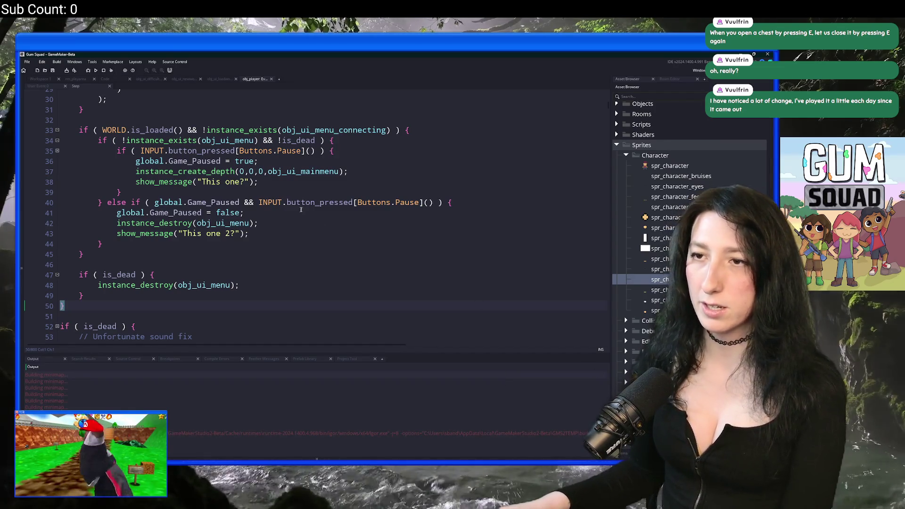
Find all INPUT.button_pressed[Buttons.Pause] checks and jump to the one on line 136.
{"action": "left_click_drag", "start_coordinate": [318, 150], "coordinate": [141, 151]}
{"action": "key", "text": "ctrl+f"}
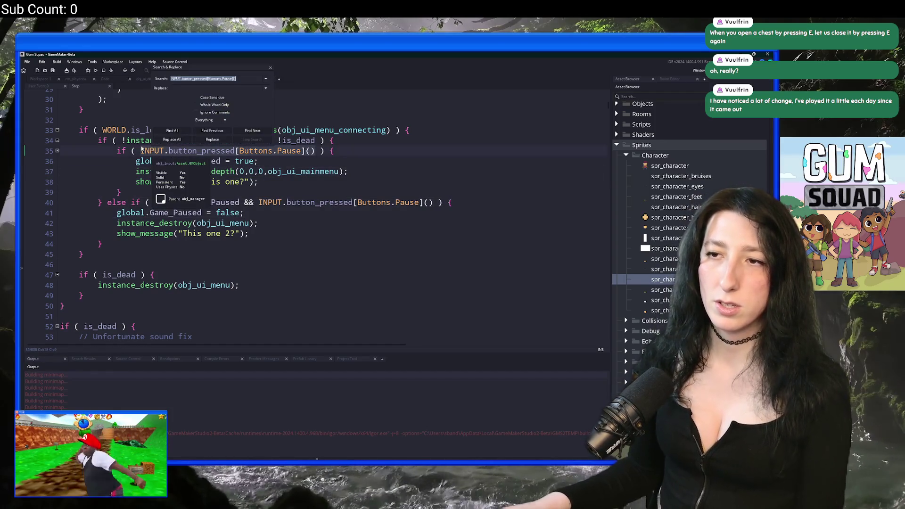
{"action": "left_click", "coordinate": [172, 130]}
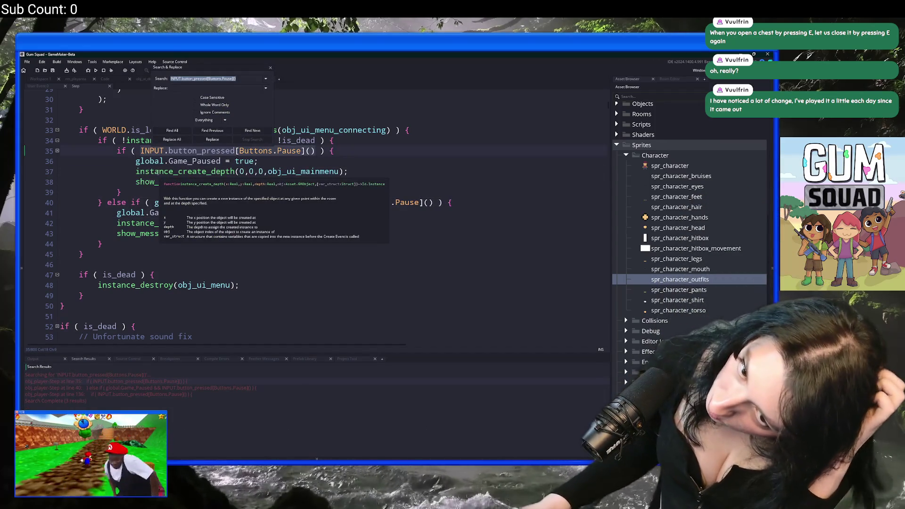
{"action": "double_click", "coordinate": [136, 395]}
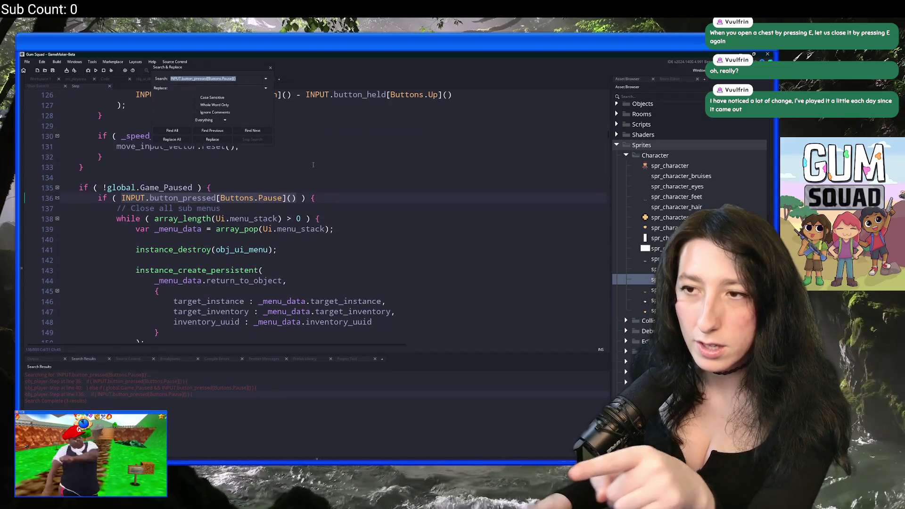
{"action": "left_click", "coordinate": [271, 70]}
Extend the line 135 pause check with && instance_exists(obj_ui_menu_connecting) &&.
{"action": "left_click", "coordinate": [197, 187]}
{"action": "scroll", "coordinate": [196, 185], "scroll_direction": "up", "scroll_amount": 1}
{"action": "type", "text": "&& "}
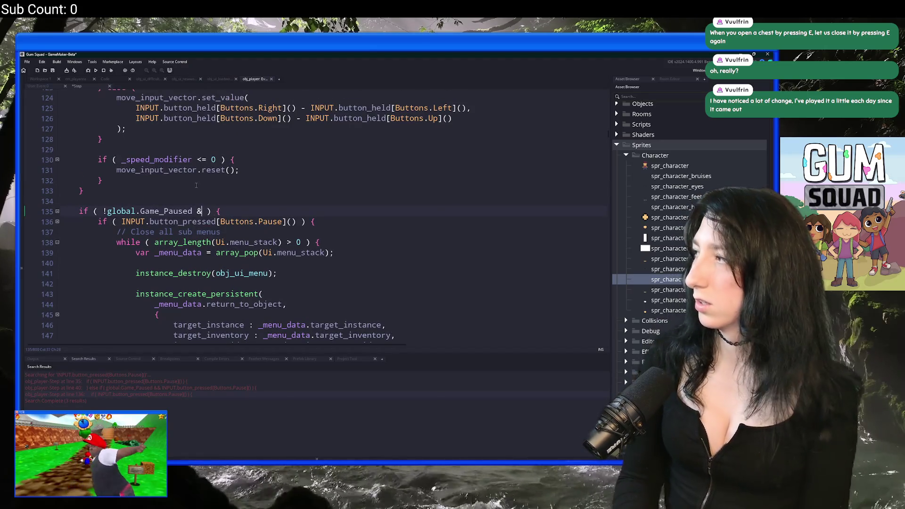
{"action": "type", "text": "nstance_"}
{"action": "key", "text": "BackSpace"}
{"action": "key", "text": "BackSpace"}
{"action": "key", "text": "BackSpace"}
{"action": "type", "text": "ance_exists(o"}
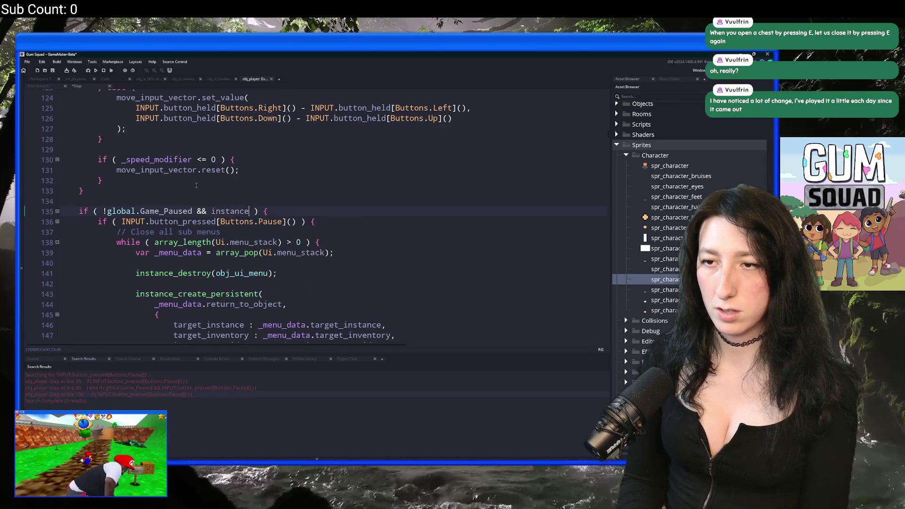
{"action": "type", "text": "bj_ui_con"}
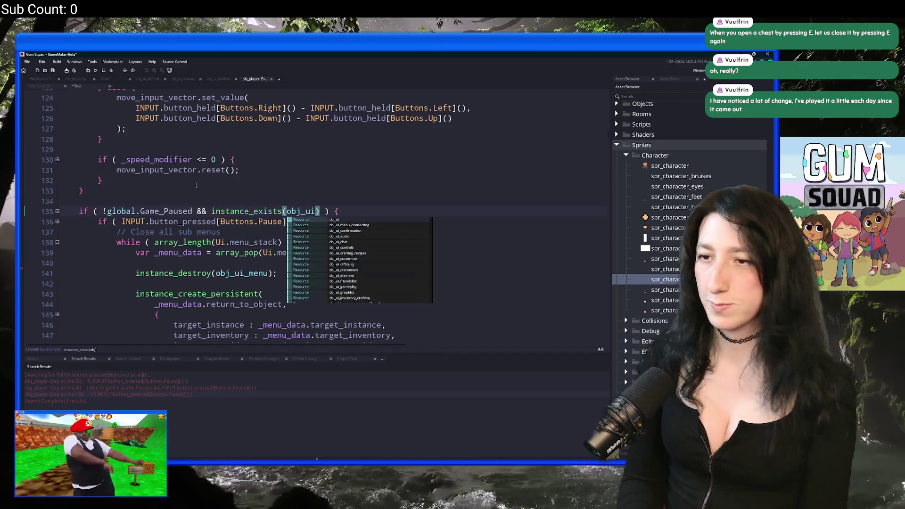
{"action": "key", "text": "BackSpace"}
{"action": "key", "text": "BackSpace"}
{"action": "key", "text": "BackSpace"}
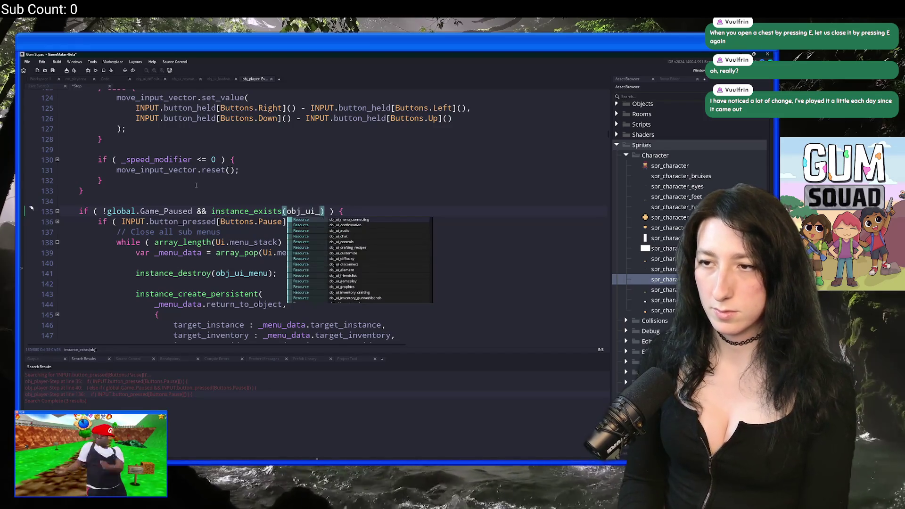
{"action": "type", "text": "connectin"}
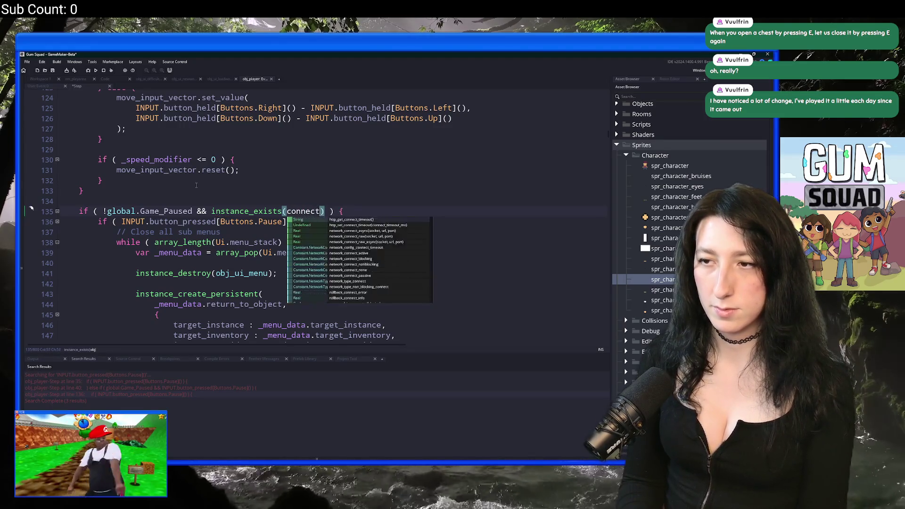
{"action": "key", "text": "Down"}
{"action": "key", "text": "Return"}
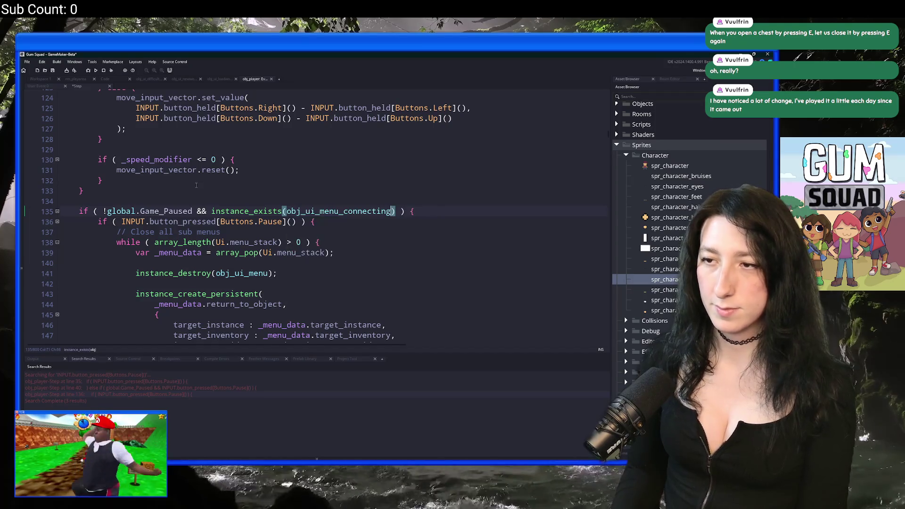
{"action": "key", "text": "Right"}
{"action": "type", "text": "&&"}
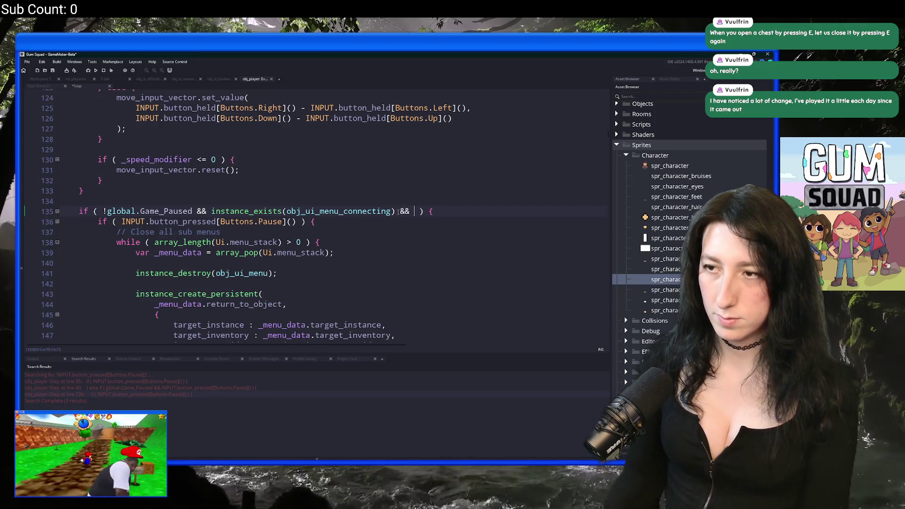
Negate that instance_exists check and append WORLD.is_loaded() to the condition.
{"action": "left_click", "coordinate": [211, 211]}
{"action": "type", "text": "!"}
{"action": "left_click", "coordinate": [415, 211]}
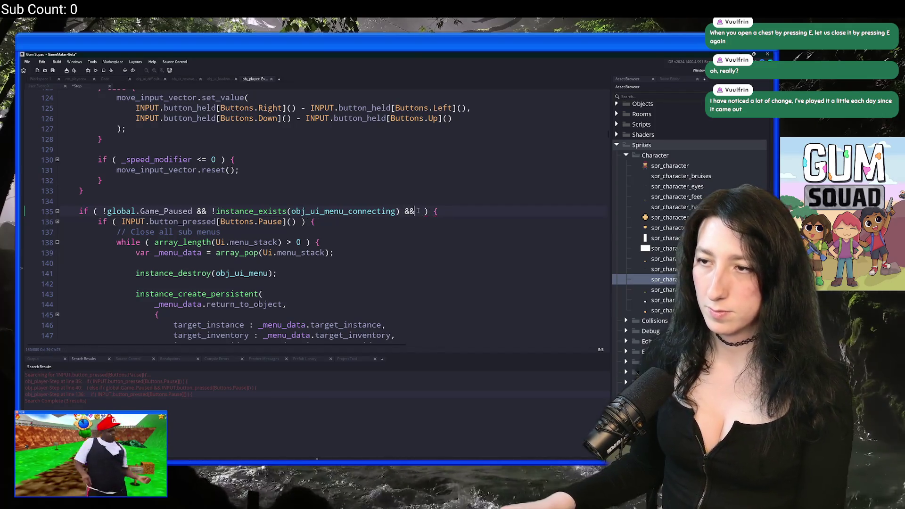
{"action": "type", "text": "WORLD.is_laoded"}
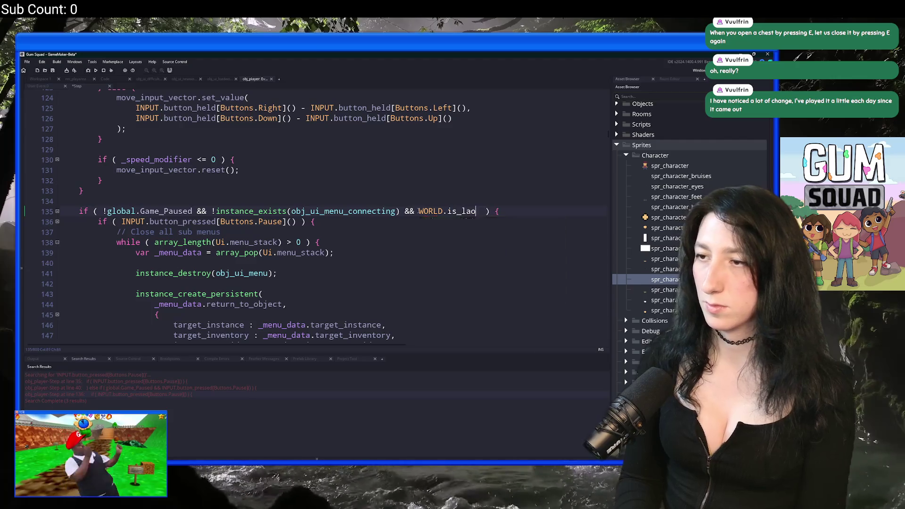
{"action": "key", "text": "BackSpace"}
{"action": "key", "text": "BackSpace"}
{"action": "key", "text": "BackSpace"}
{"action": "type", "text": "o"}
{"action": "key", "text": "Return"}
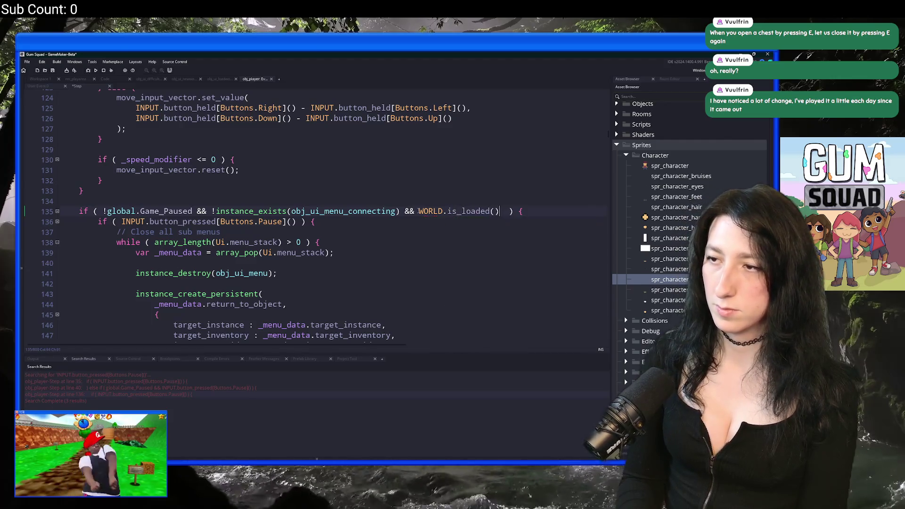
Delete the leftover "This one?" debug message, then save, build and run the game.
{"action": "scroll", "coordinate": [418, 211], "scroll_direction": "up", "scroll_amount": 2}
{"action": "key", "text": "Left"}
{"action": "key", "text": "Left"}
{"action": "key", "text": "ctrl+f"}
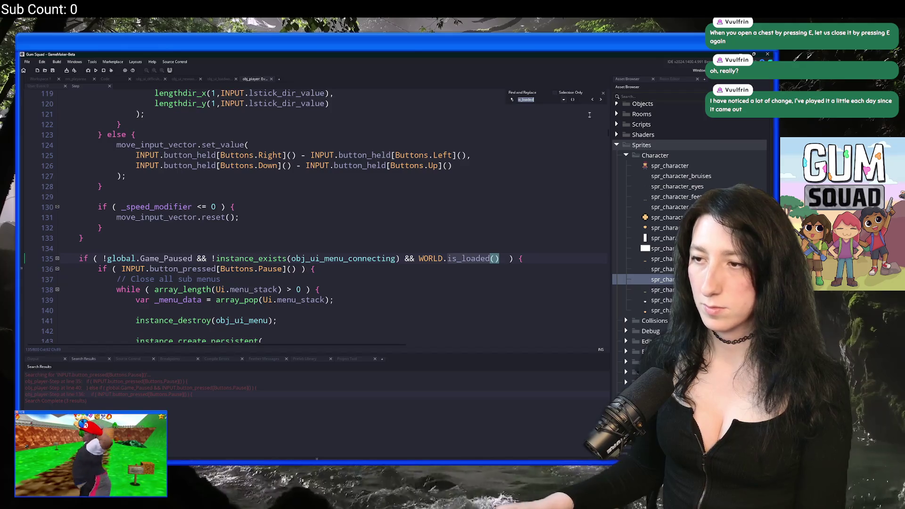
{"action": "left_click", "coordinate": [592, 100]}
{"action": "left_click", "coordinate": [257, 208]}
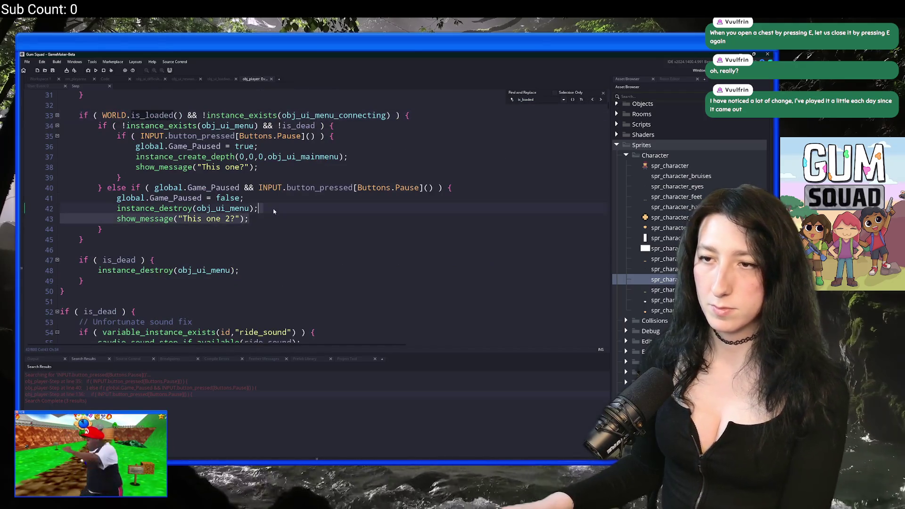
{"action": "left_click", "coordinate": [351, 157]}
{"action": "key", "text": "BackSpace"}
{"action": "left_click", "coordinate": [602, 93]}
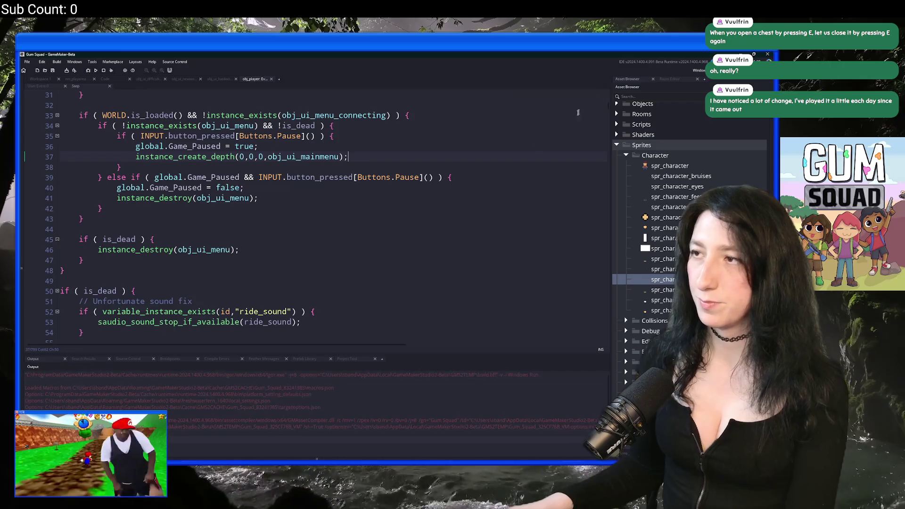
{"action": "key", "text": "Up"}
{"action": "key", "text": "F5"}
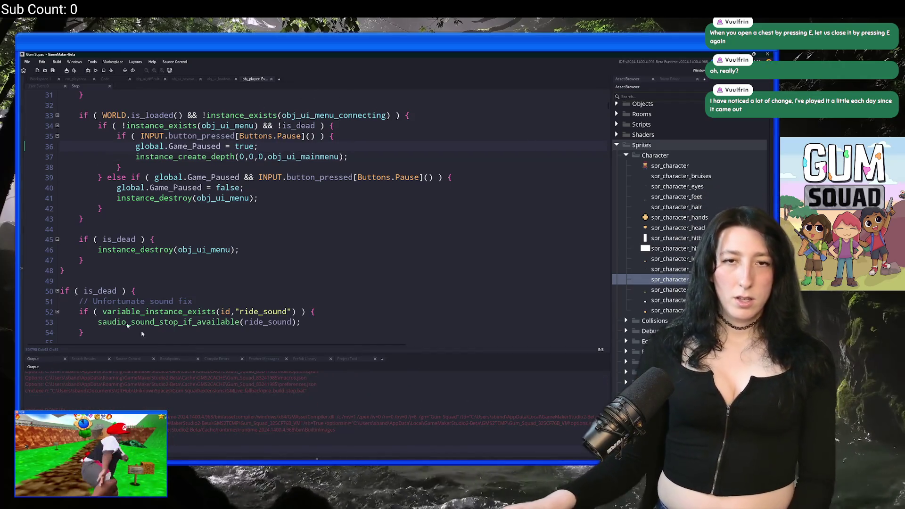
{"action": "key", "text": "alt+Tab"}
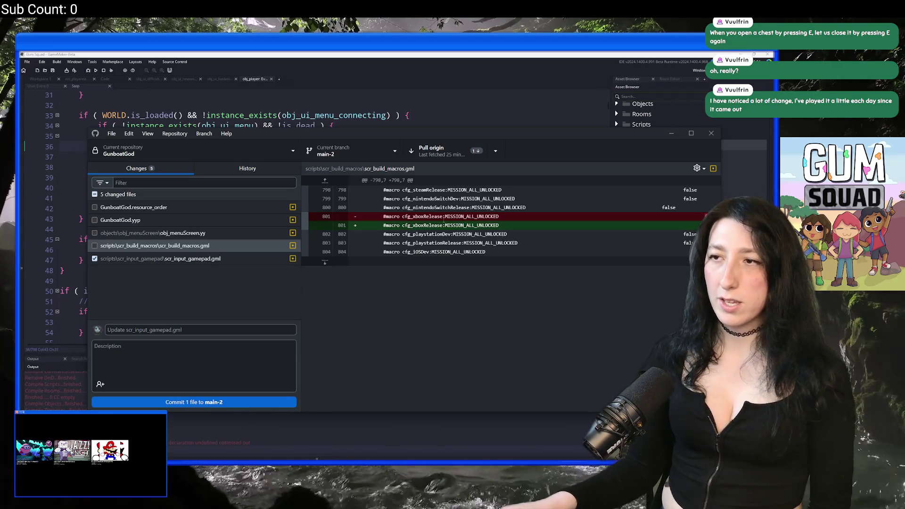
Commit 'Update scr_input_gamepad.gml' to main-2 in GunboatGod and pull the latest changes from origin.
{"action": "left_click", "coordinate": [202, 258]}
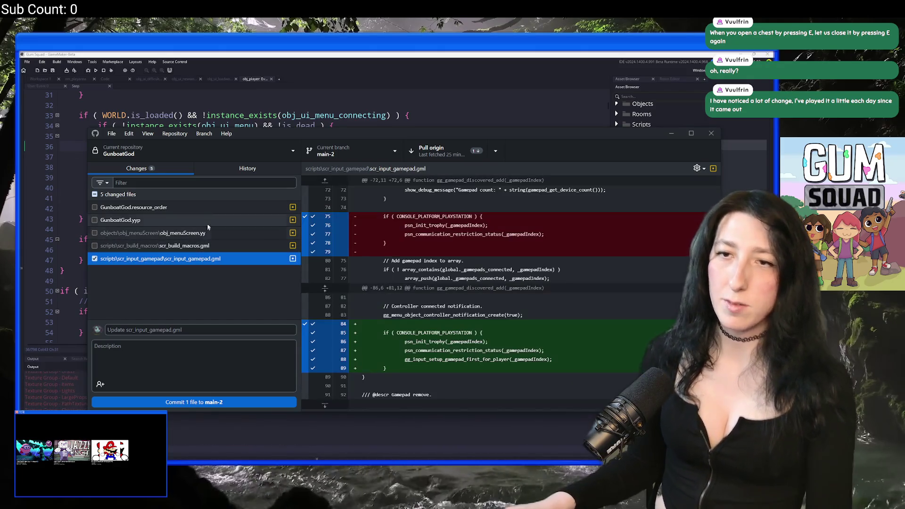
{"action": "left_click", "coordinate": [137, 150]}
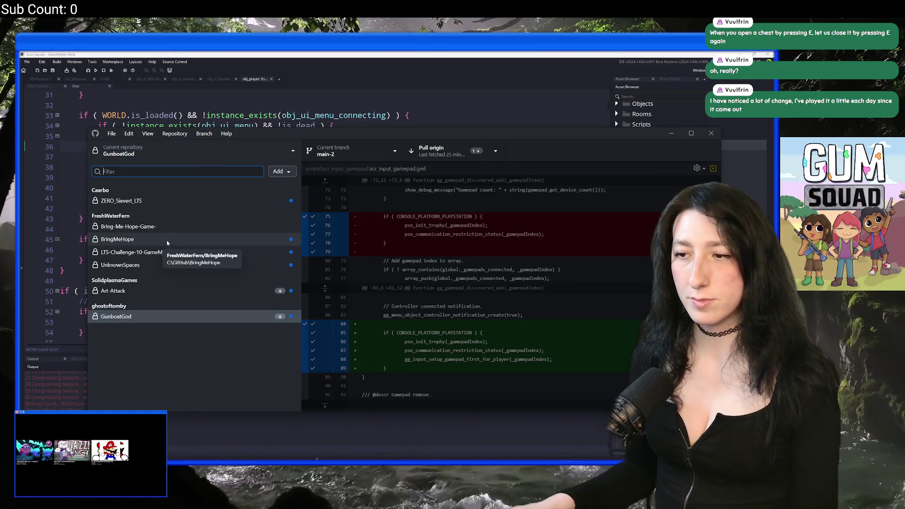
{"action": "left_click", "coordinate": [208, 316]}
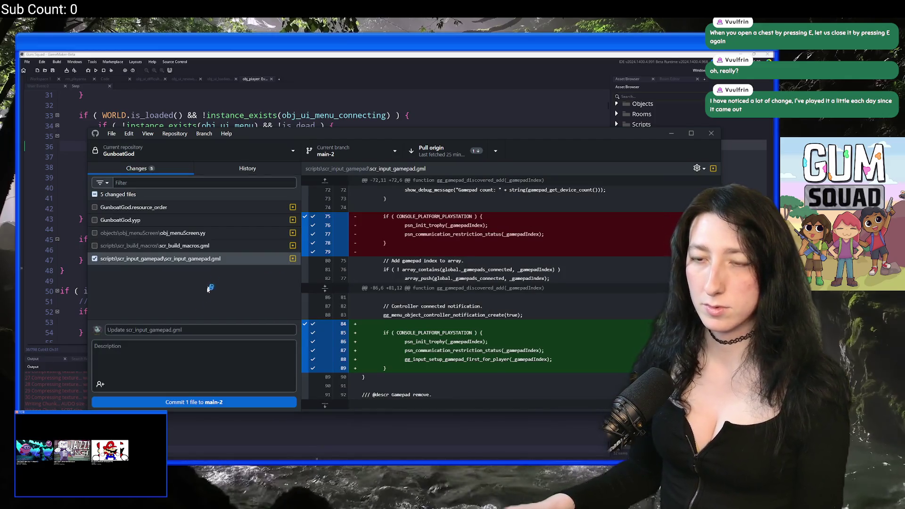
{"action": "left_click", "coordinate": [207, 402]}
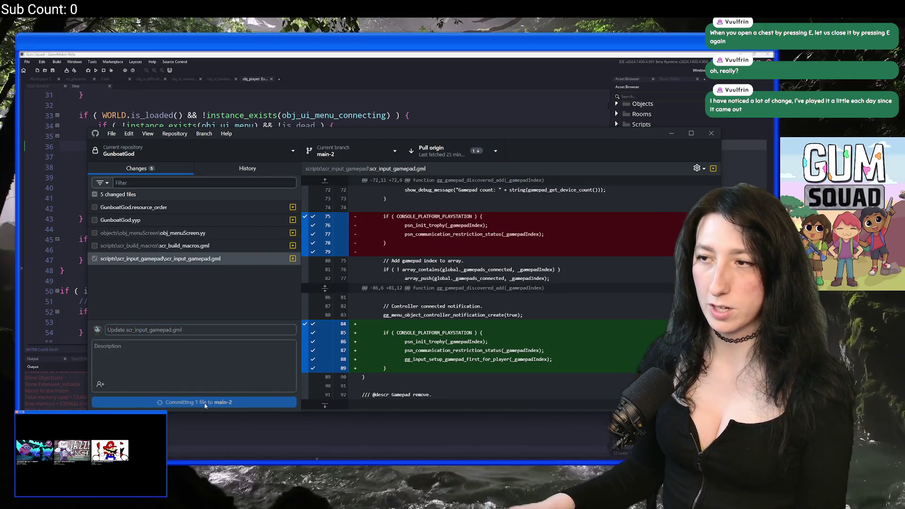
{"action": "left_click", "coordinate": [473, 158]}
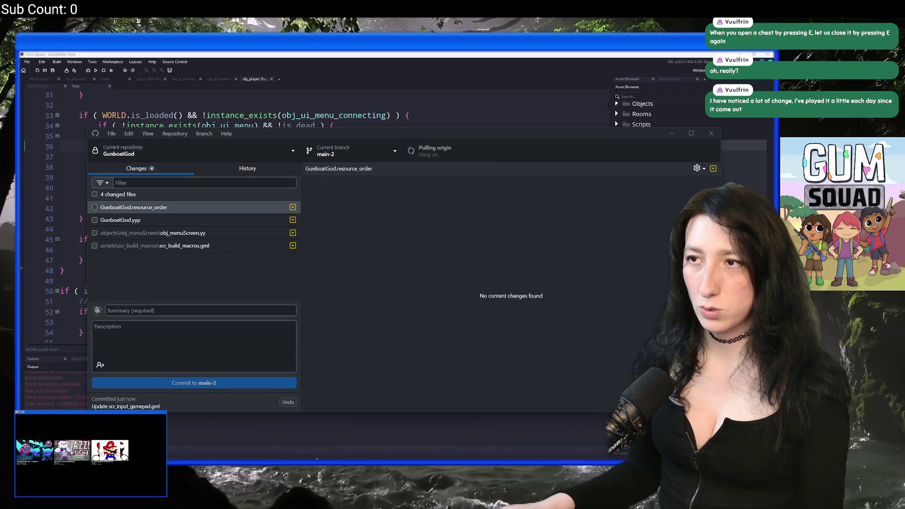
{"action": "key", "text": "super"}
Dismiss the Discord app search and push the merged main-2 commits to origin.
{"action": "type", "text": "d"}
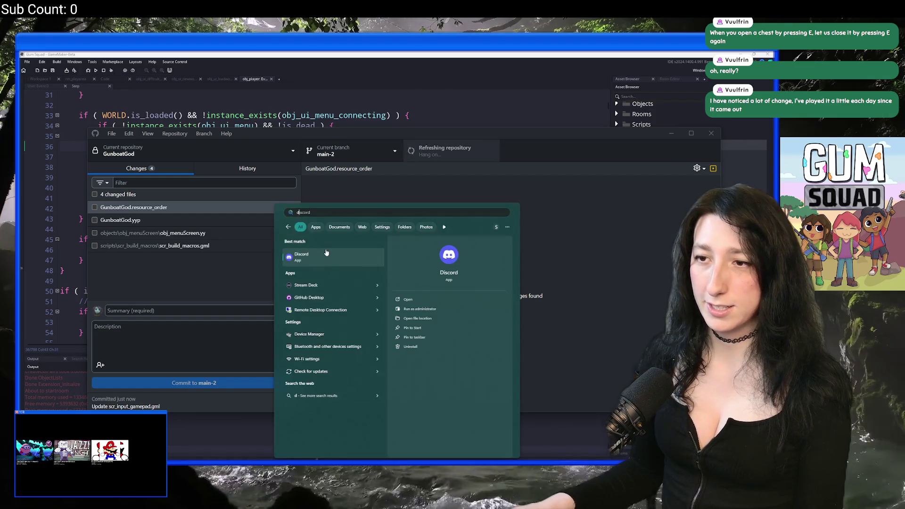
{"action": "key", "text": "Escape"}
{"action": "left_click", "coordinate": [443, 151]}
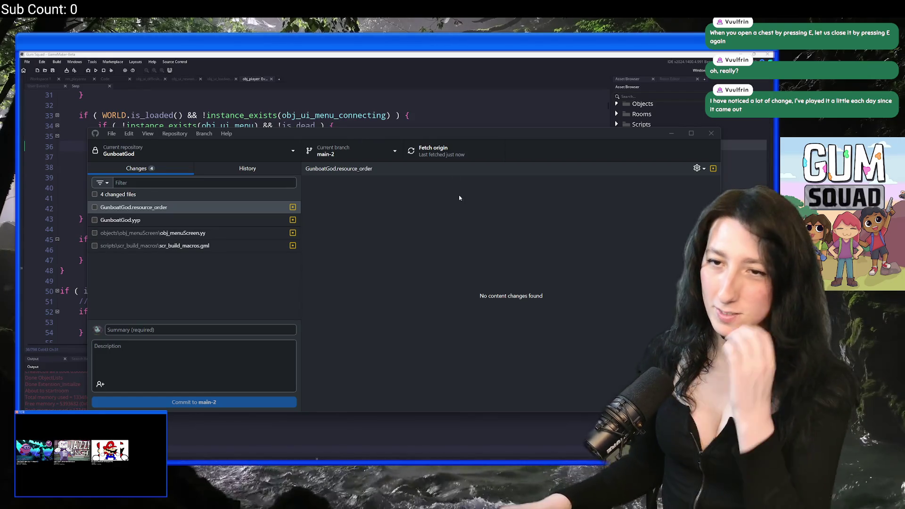
Close GitHub Desktop so the running Gum Squad 0.4.0.0 build shows over GameMaker.
{"action": "left_click", "coordinate": [711, 133]}
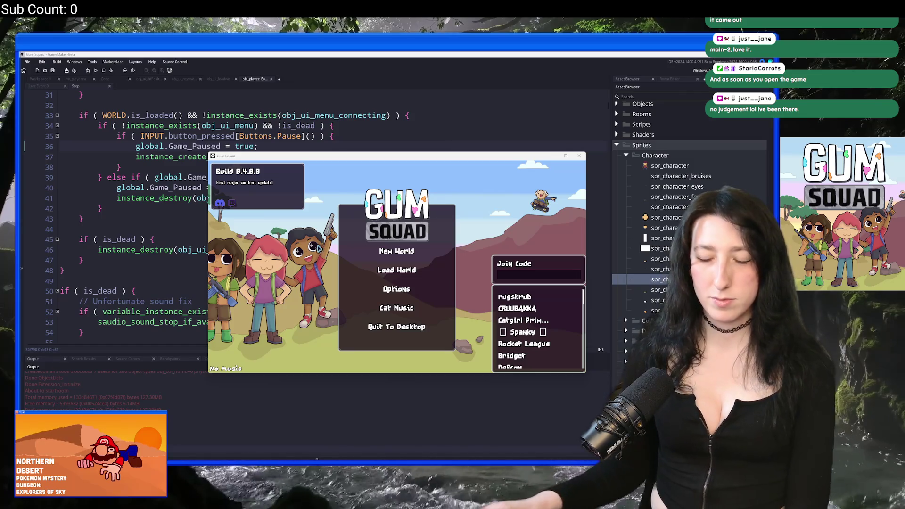
Maximize the game and create a new world lobby with Lobby Type set to Offline.
{"action": "left_click_drag", "start_coordinate": [313, 157], "coordinate": [309, 57]}
{"action": "double_click", "coordinate": [310, 57]}
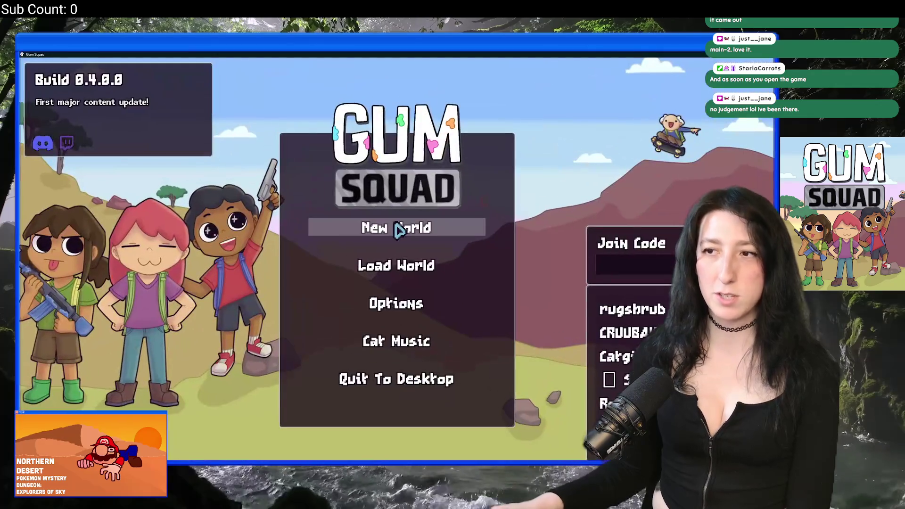
{"action": "left_click", "coordinate": [402, 228]}
{"action": "left_click", "coordinate": [396, 262]}
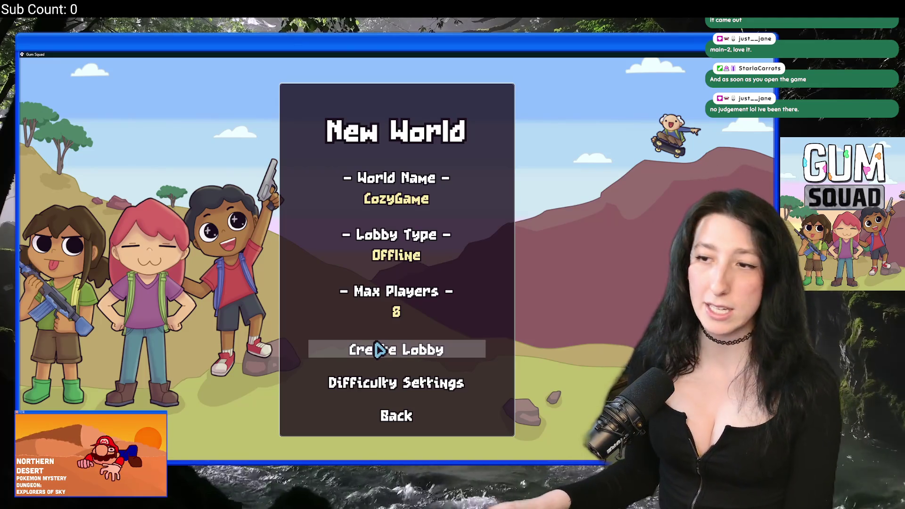
{"action": "left_click", "coordinate": [391, 387]}
{"action": "left_click", "coordinate": [386, 411]}
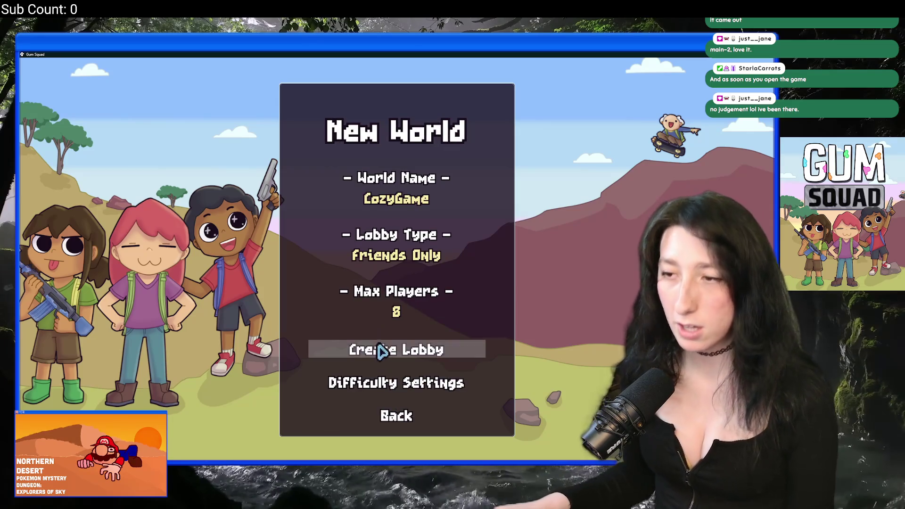
{"action": "left_click", "coordinate": [411, 273]}
{"action": "left_click", "coordinate": [411, 272]}
{"action": "left_click", "coordinate": [402, 358]}
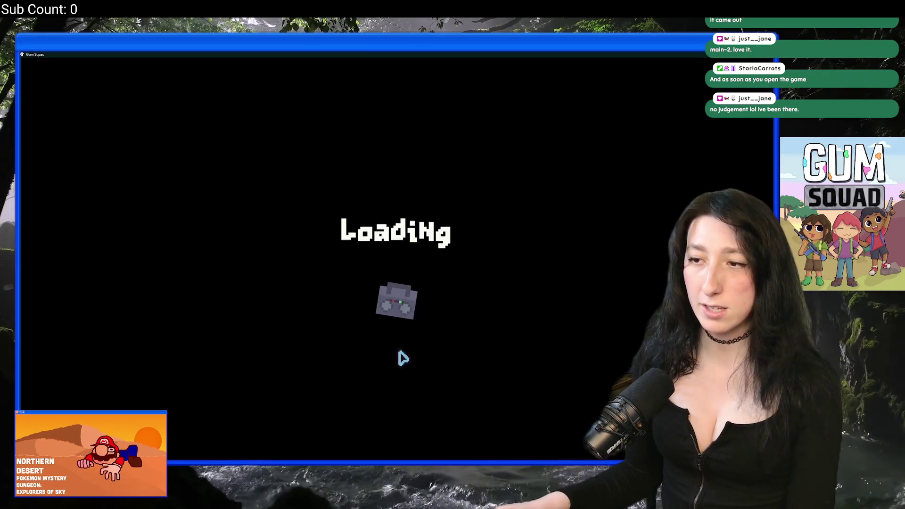
Save and quit from the pause menu, then create another new world lobby.
{"action": "key", "text": "Escape"}
{"action": "key", "text": "Escape"}
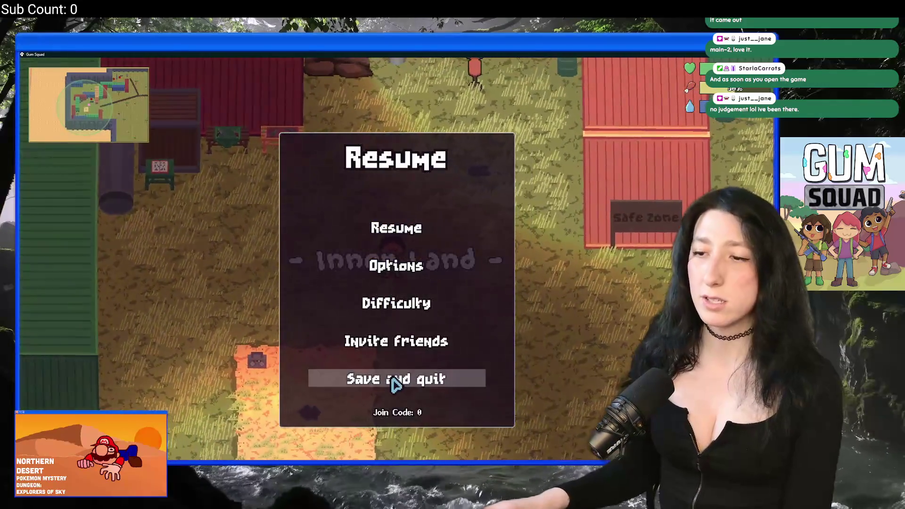
{"action": "left_click", "coordinate": [395, 384]}
{"action": "left_click", "coordinate": [399, 228]}
{"action": "left_click", "coordinate": [388, 349]}
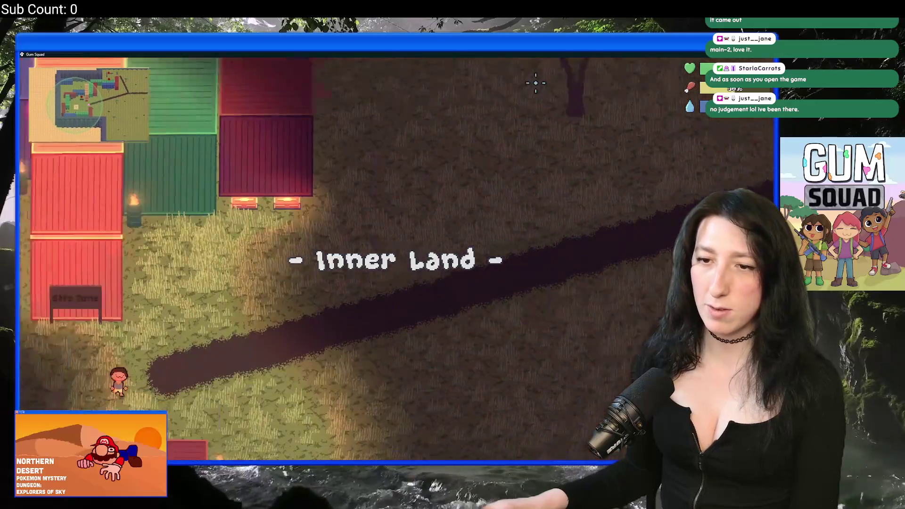
Save and quit the world, then quit Gum Squad to the desktop.
{"action": "key", "text": "Escape"}
{"action": "left_click", "coordinate": [393, 379]}
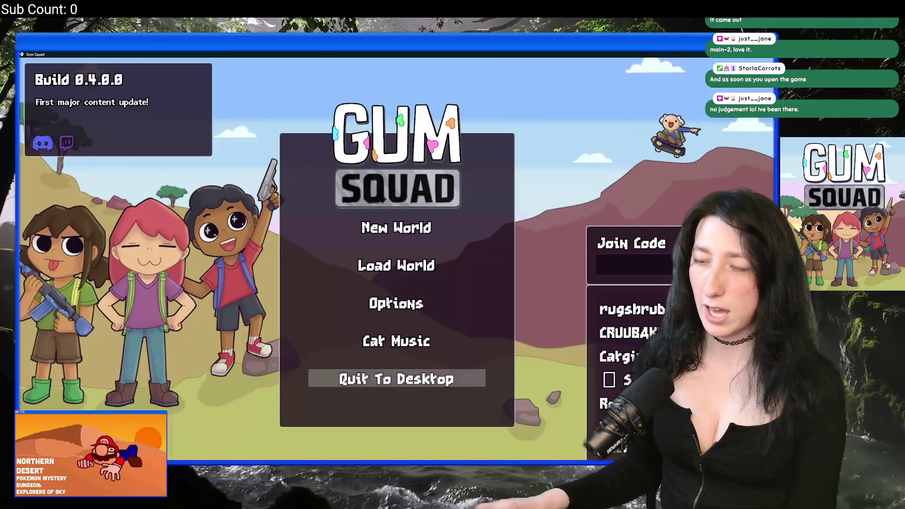
{"action": "left_click", "coordinate": [395, 377]}
{"action": "key", "text": "ctrl+t"}
{"action": "type", "text": "patch"}
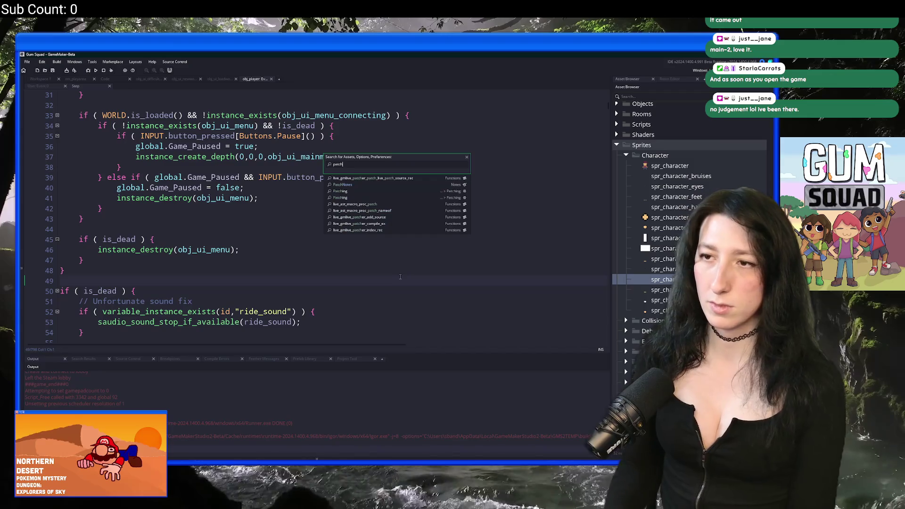
Open PatchNotes and add the line 'Cowboy outfit now shows backpacks and hair'.
{"action": "key", "text": "Return"}
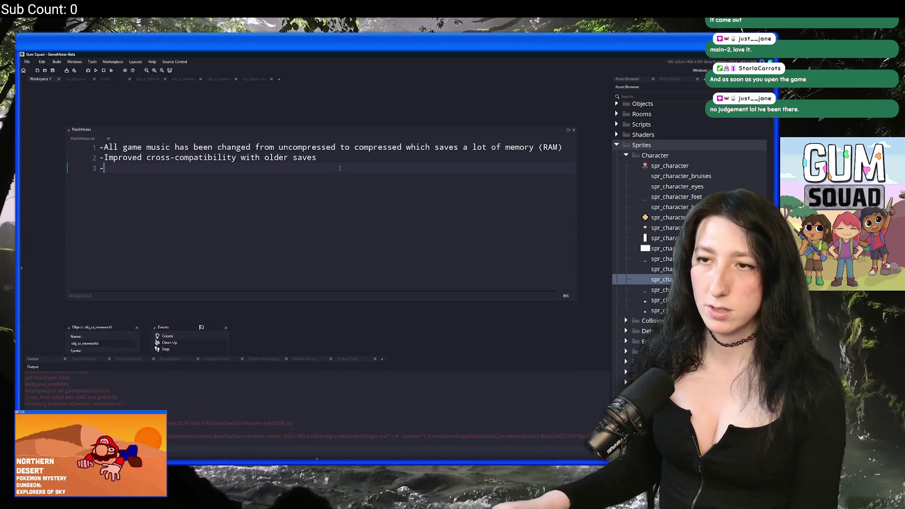
{"action": "type", "text": "Cow"}
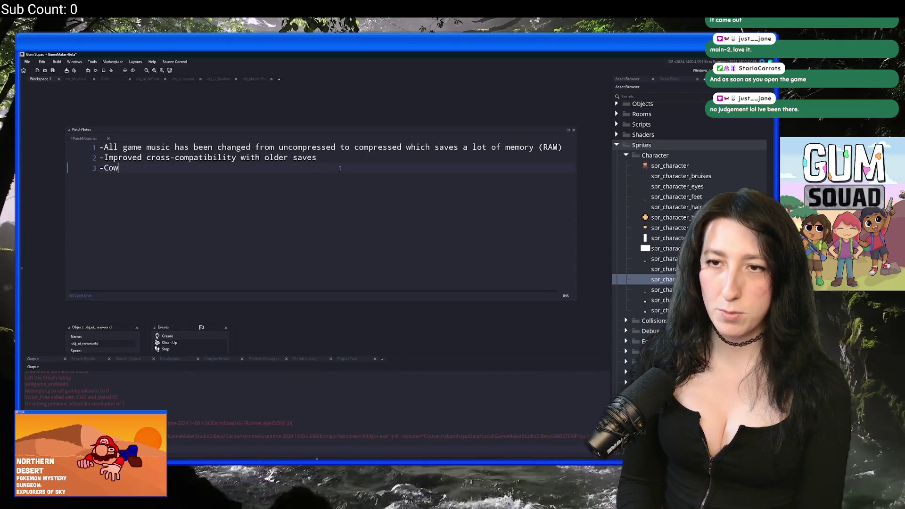
{"action": "type", "text": "boy ouftfit now show"}
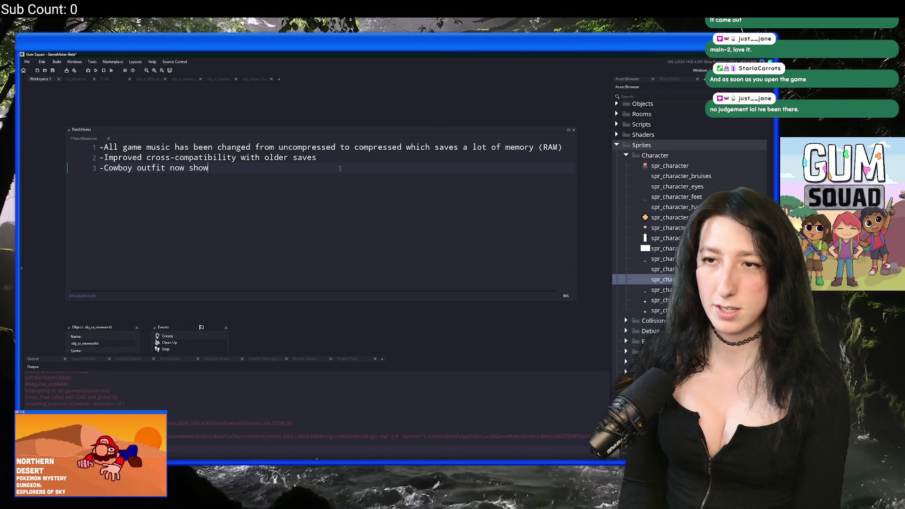
{"action": "type", "text": " backpacks andk"}
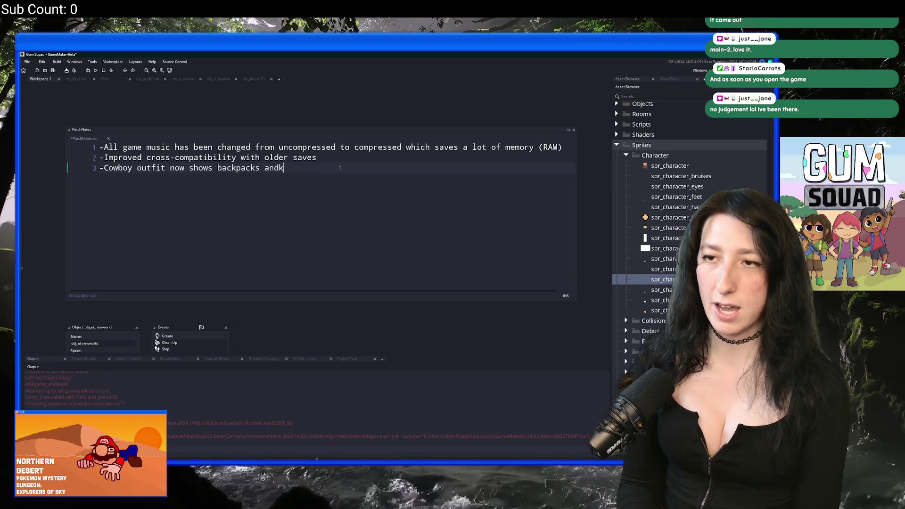
{"action": "key", "text": "BackSpace"}
{"action": "type", "text": "hair"}
{"action": "key", "text": "Return"}
{"action": "type", "text": "-"}
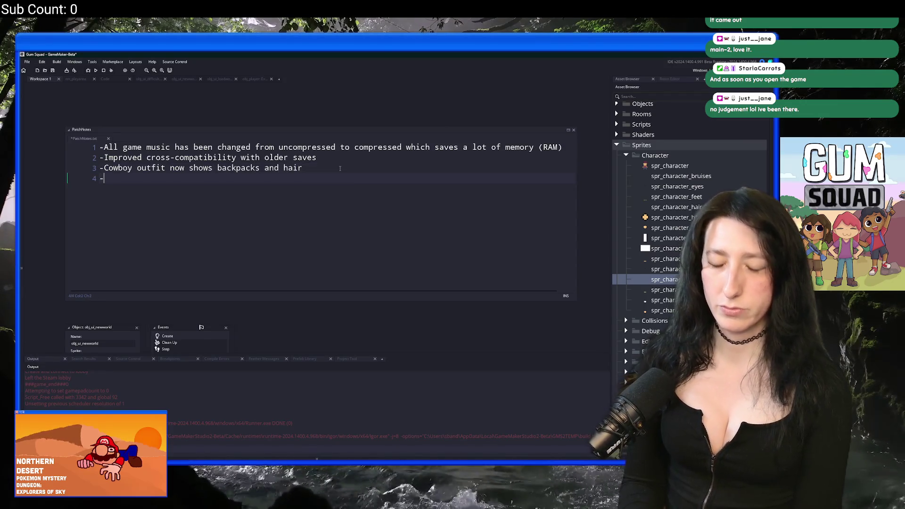
Add the note 'Pressing PAUSE while loading into a world no longer breaks the game'.
{"action": "type", "text": "Pressing"}
{"action": "type", "text": "sca"}
{"action": "key", "text": "BackSpace"}
{"action": "key", "text": "BackSpace"}
{"action": "type", "text": "PAU"}
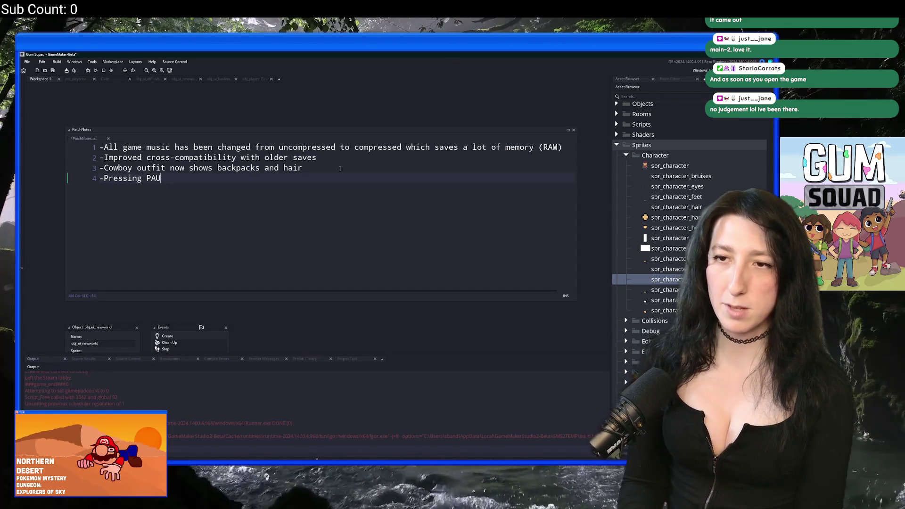
{"action": "type", "text": "SE while loading"}
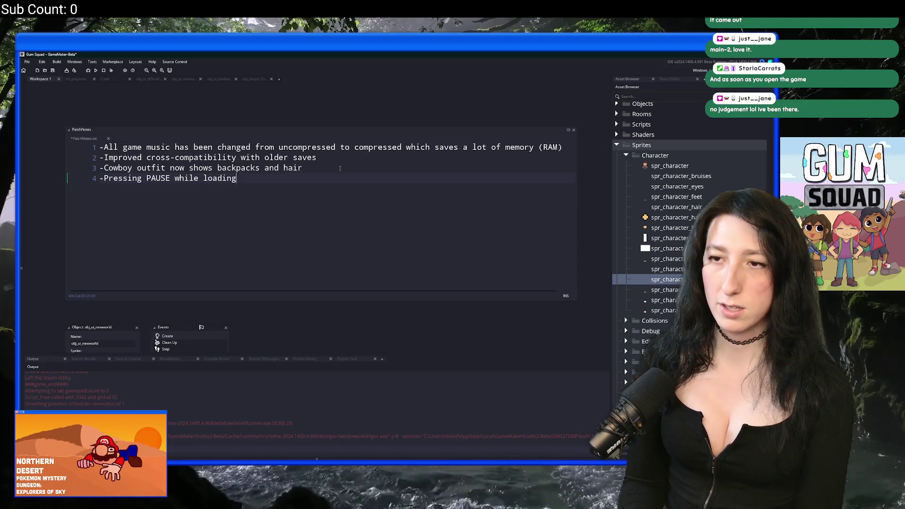
{"action": "type", "text": " into a world "}
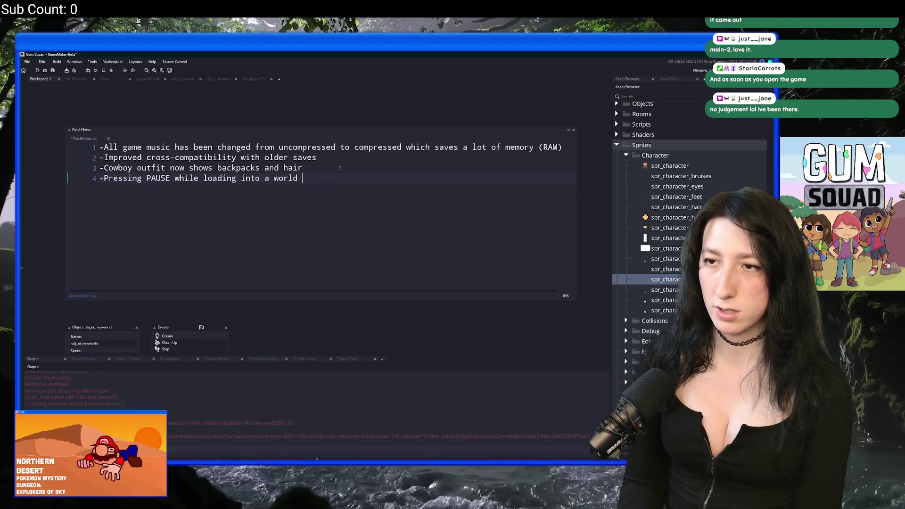
{"action": "type", "text": "no longer explodes the gam"}
{"action": "key", "text": "ctrl+BackSpace"}
{"action": "key", "text": "ctrl+BackSpace"}
{"action": "key", "text": "ctrl+BackSpace"}
{"action": "type", "text": "breaks the game"}
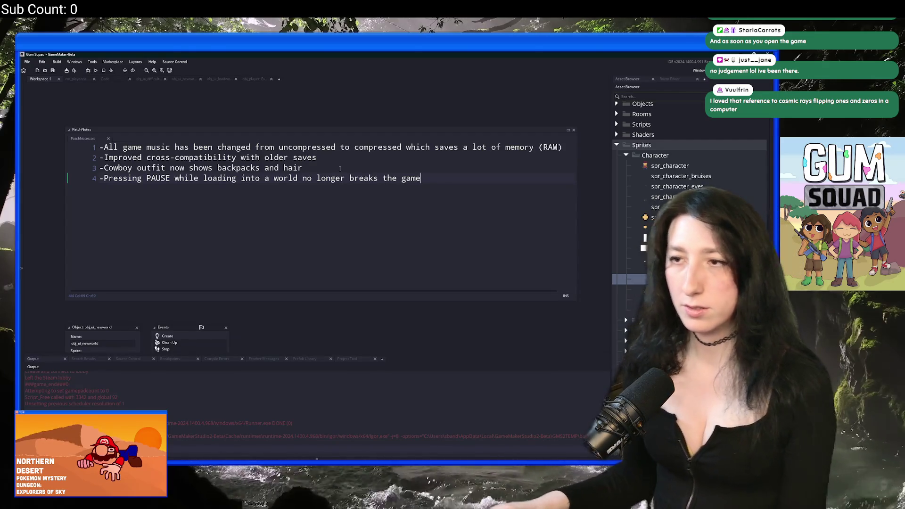
{"action": "left_click_drag", "start_coordinate": [445, 182], "coordinate": [439, 145]}
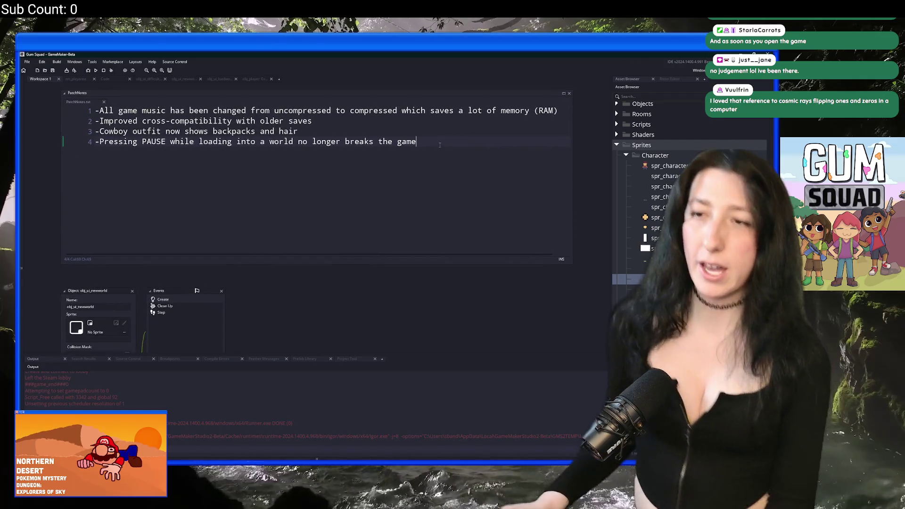
{"action": "left_click_drag", "start_coordinate": [394, 172], "coordinate": [375, 105]}
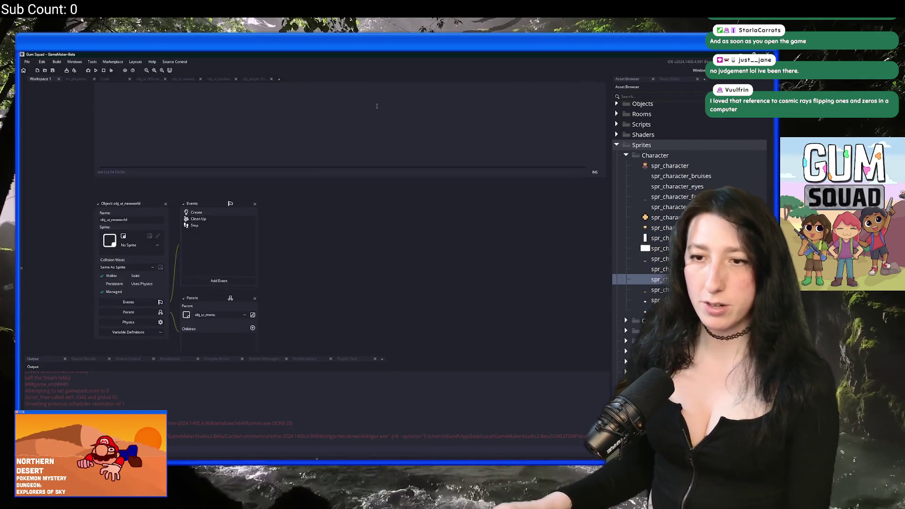
Zoom out and replace the old workspace tabs with a fresh empty workspace.
{"action": "scroll", "coordinate": [193, 249], "scroll_direction": "down", "scroll_amount": 10}
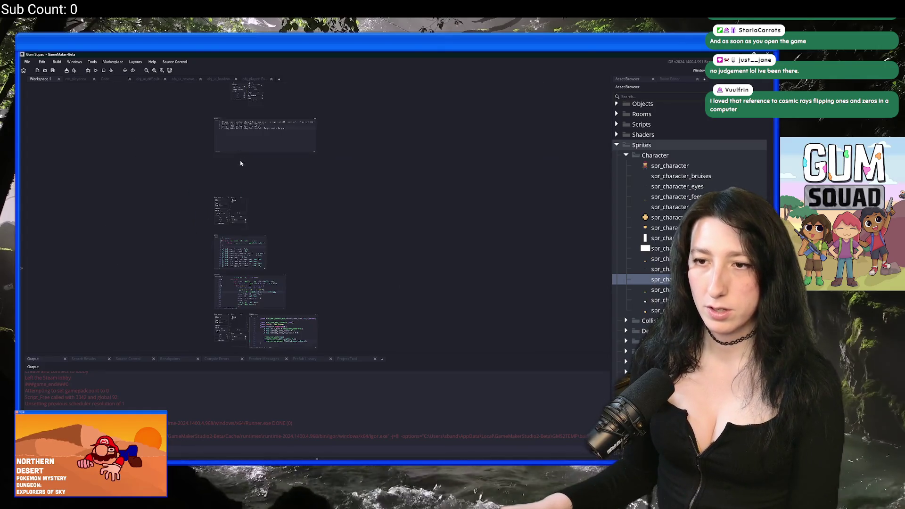
{"action": "left_click", "coordinate": [279, 79]}
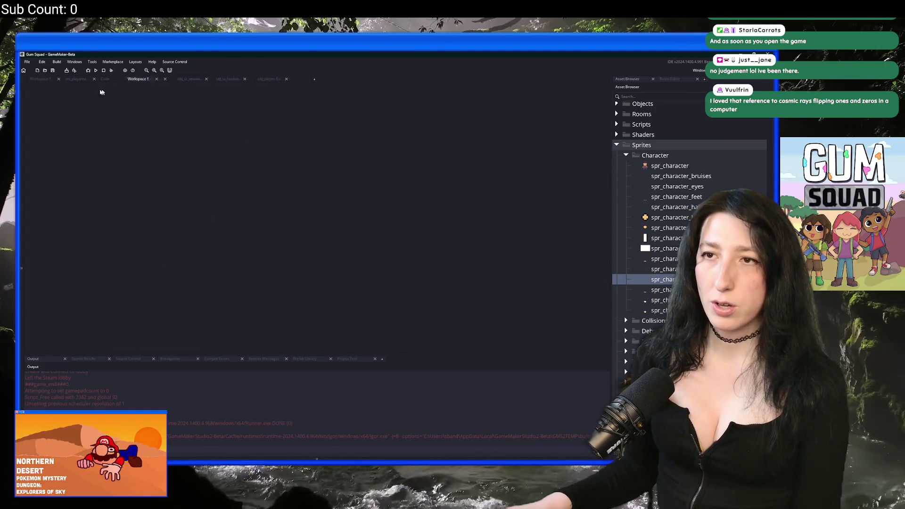
{"action": "middle_click", "coordinate": [106, 80]}
{"action": "middle_click", "coordinate": [108, 80]}
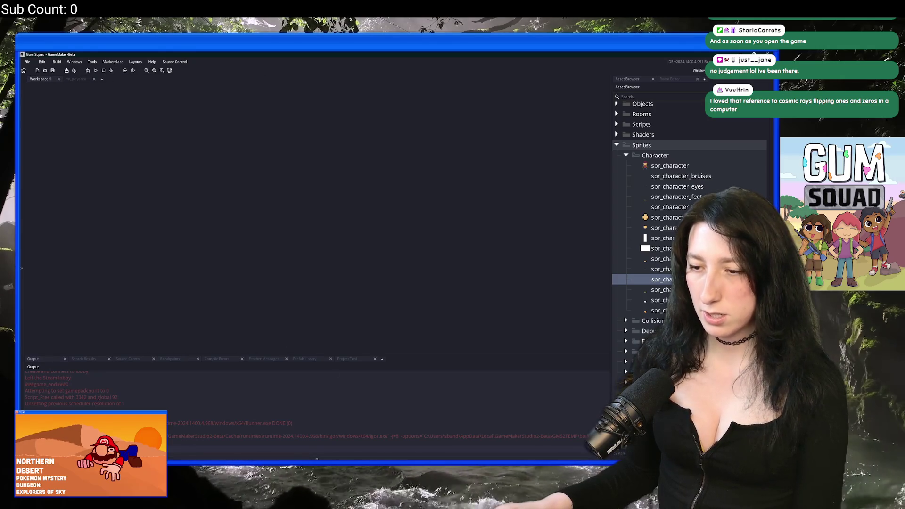
Launch Discord from the Windows search and bring it to the front.
{"action": "key", "text": "super"}
{"action": "type", "text": "discord"}
{"action": "left_click", "coordinate": [364, 264]}
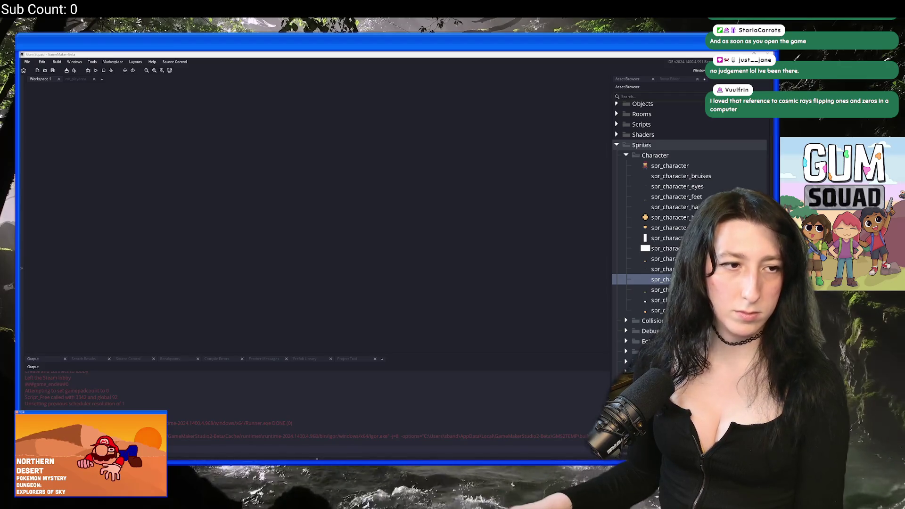
{"action": "key", "text": "alt+Tab"}
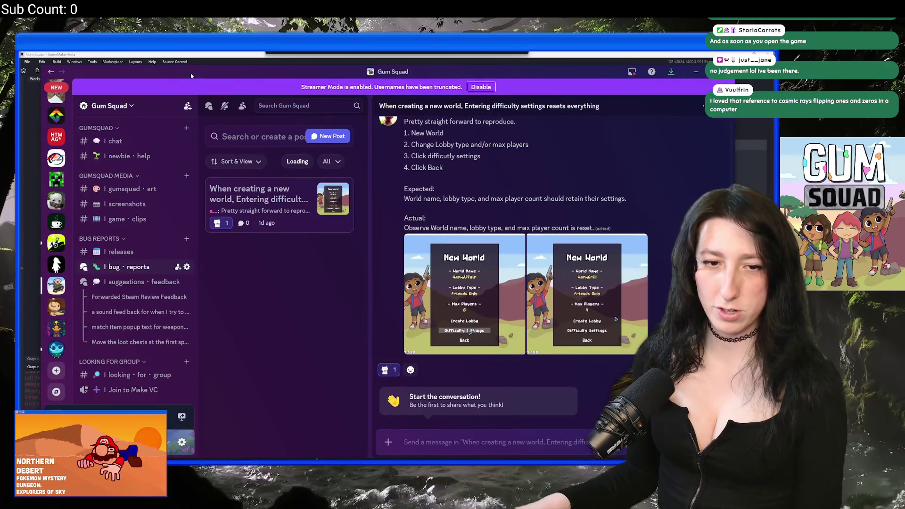
Delete the Discord post 'When creating a new world, Entering difficulty settings resets everything', then return to GameMaker.
{"action": "left_click_drag", "start_coordinate": [190, 72], "coordinate": [194, 67]}
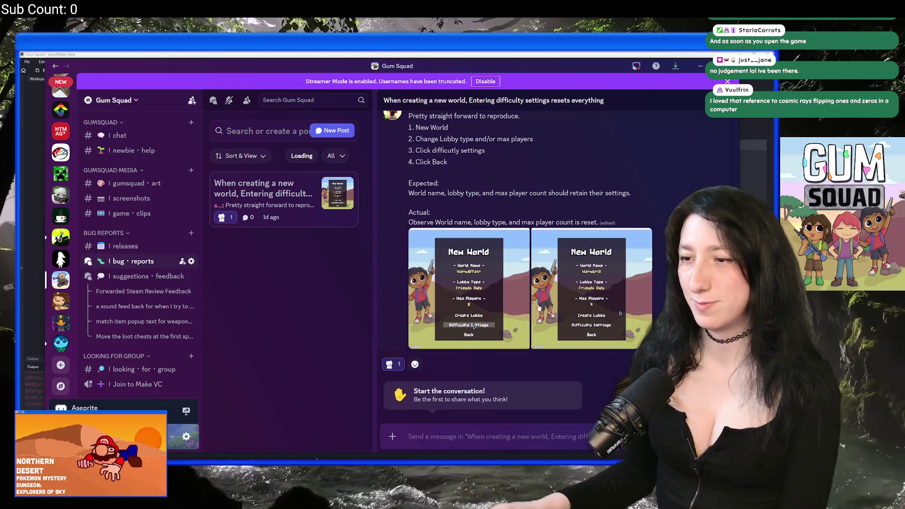
{"action": "scroll", "coordinate": [480, 189], "scroll_direction": "up", "scroll_amount": 2}
{"action": "scroll", "coordinate": [479, 189], "scroll_direction": "down", "scroll_amount": 2}
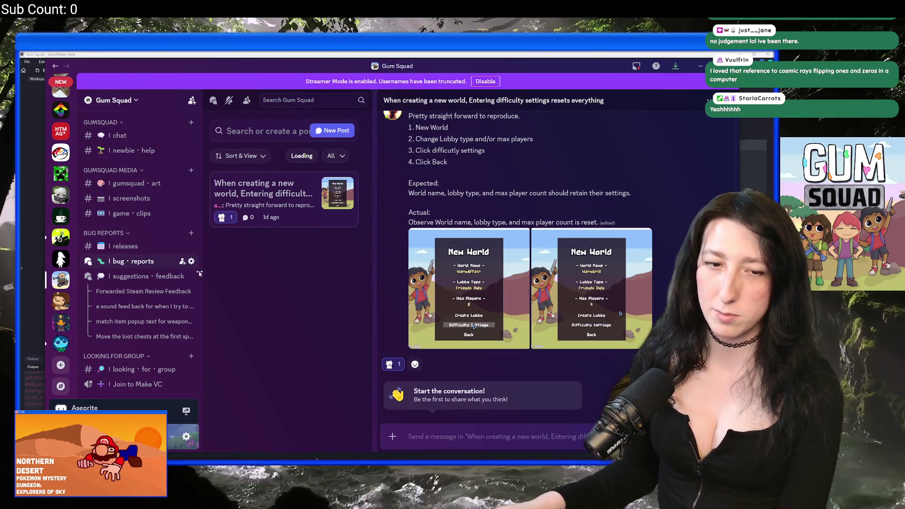
{"action": "left_click", "coordinate": [292, 193]}
{"action": "right_click", "coordinate": [300, 187]}
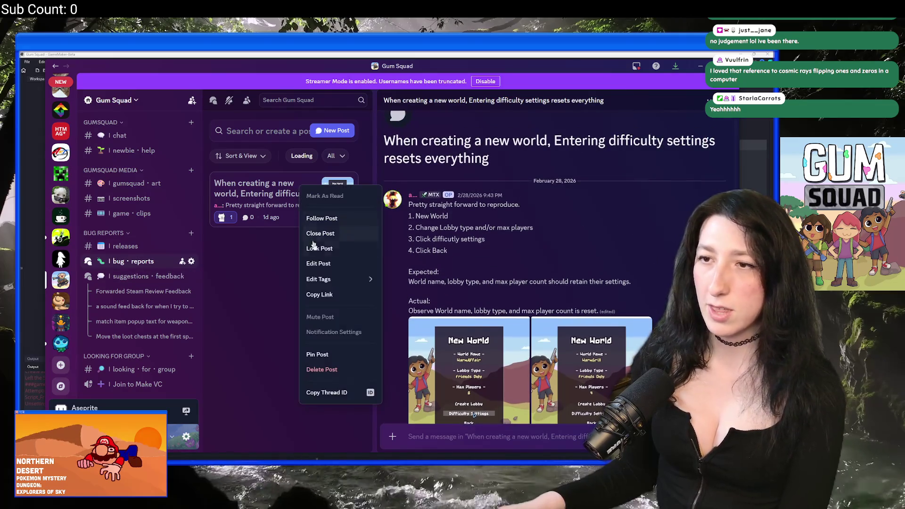
{"action": "left_click", "coordinate": [313, 369]}
{"action": "left_click", "coordinate": [430, 285]}
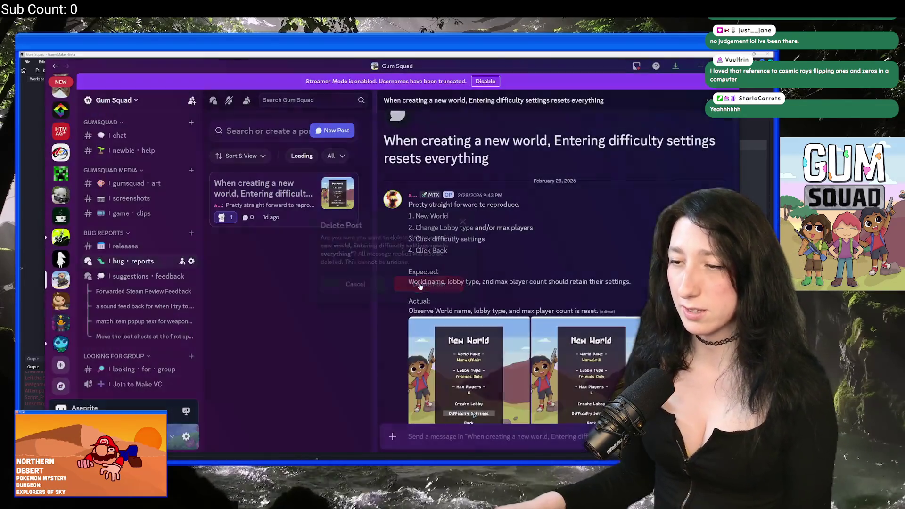
{"action": "left_click", "coordinate": [267, 53]}
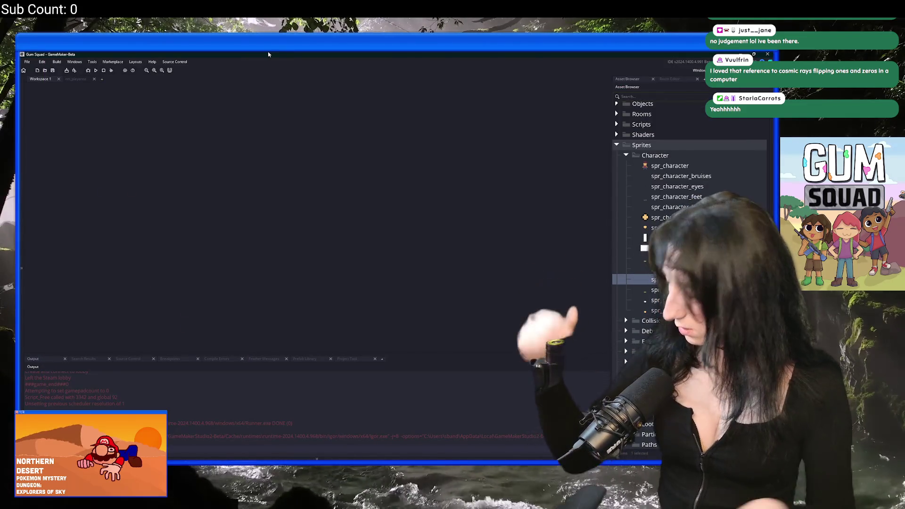
Add line 5: changes to lobby player count are maintained when returning from the difficulty menu.
{"action": "key", "text": "ctrl+t"}
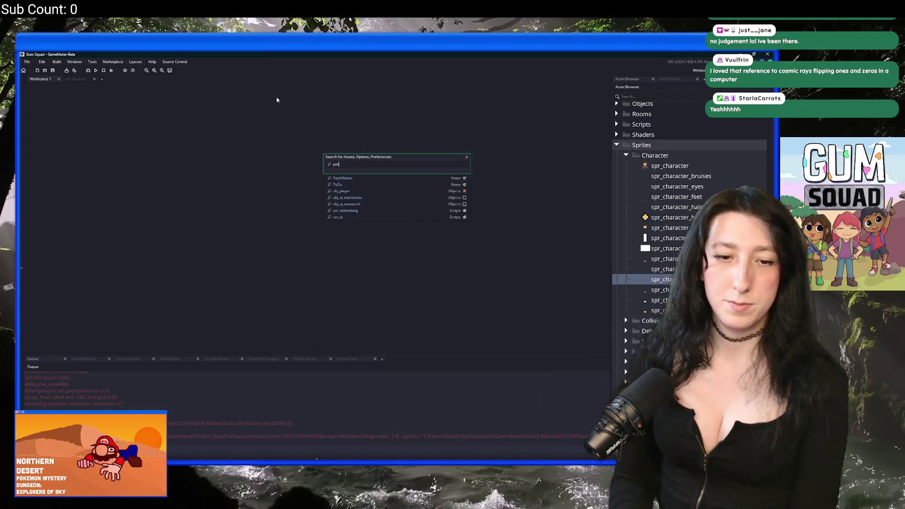
{"action": "type", "text": "c"}
{"action": "key", "text": "Return"}
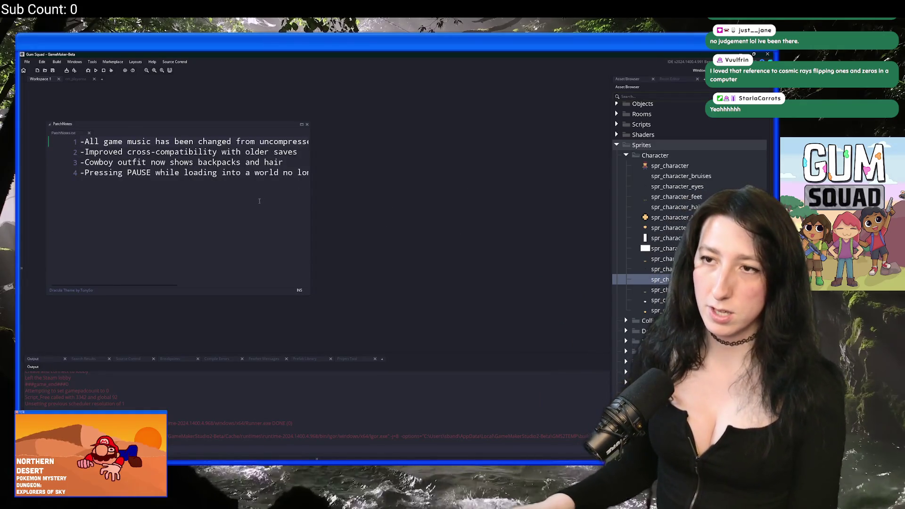
{"action": "key", "text": "ctrl+End"}
{"action": "key", "text": "Return"}
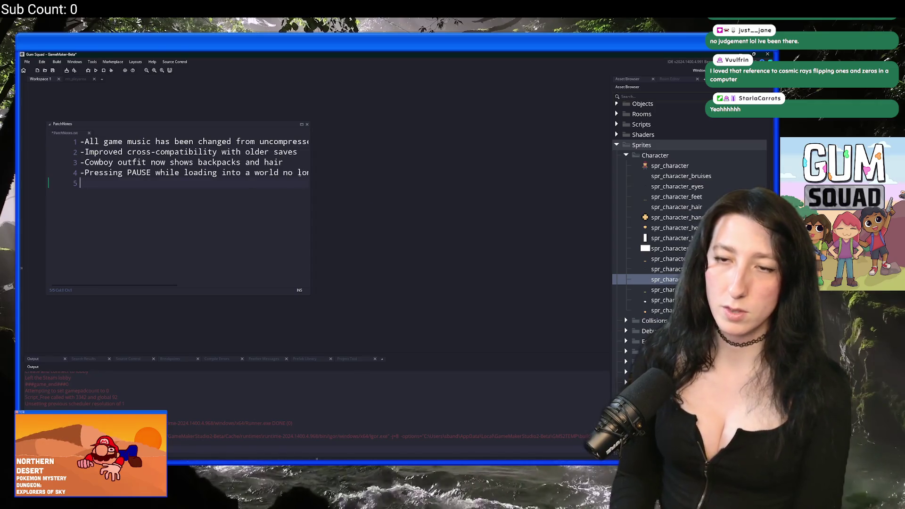
{"action": "type", "text": "-Changes to th"}
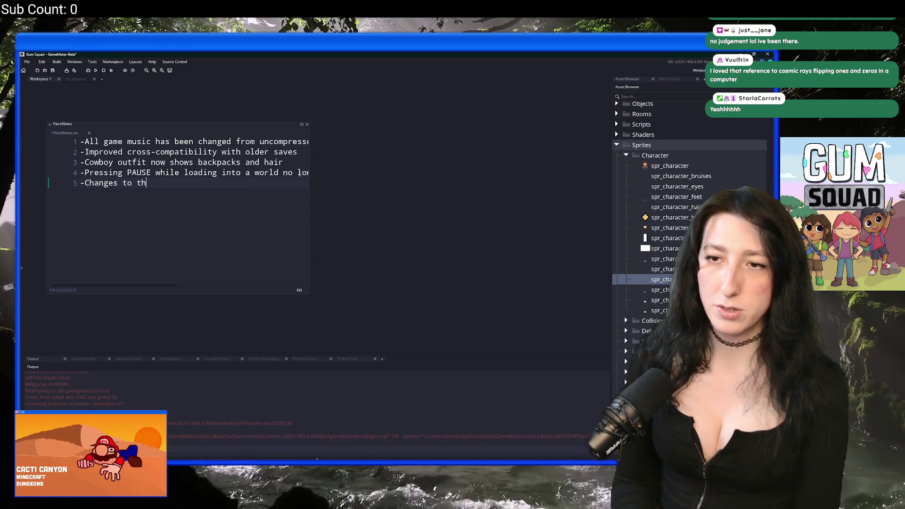
{"action": "type", "text": "eam"}
{"action": "key", "text": "BackSpace"}
{"action": "key", "text": "BackSpace"}
{"action": "key", "text": "BackSpace"}
{"action": "type", "text": "lobby"}
{"action": "type", "text": "layer count are sa"}
{"action": "type", "text": "ved betwee"}
{"action": "type", "text": "the difficulty"}
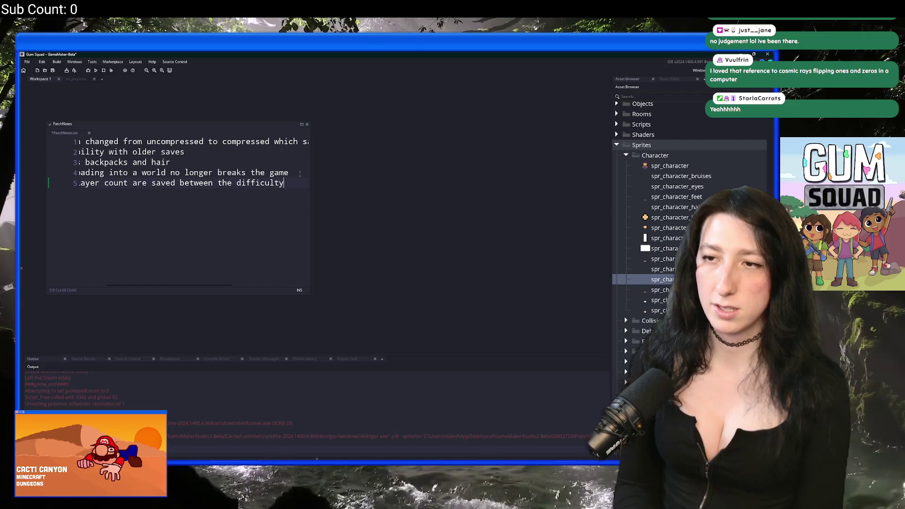
{"action": "key", "text": "BackSpace"}
{"action": "key", "text": "BackSpace"}
{"action": "key", "text": "BackSpace"}
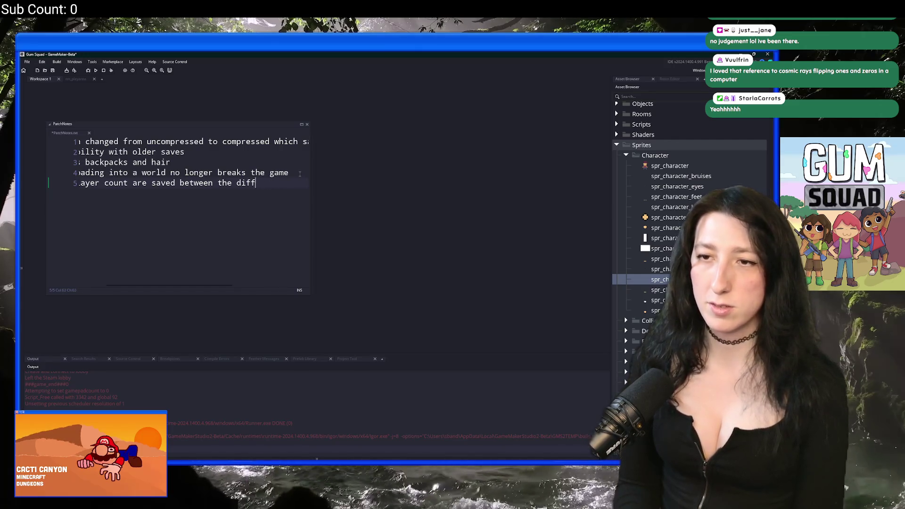
{"action": "type", "text": "main"}
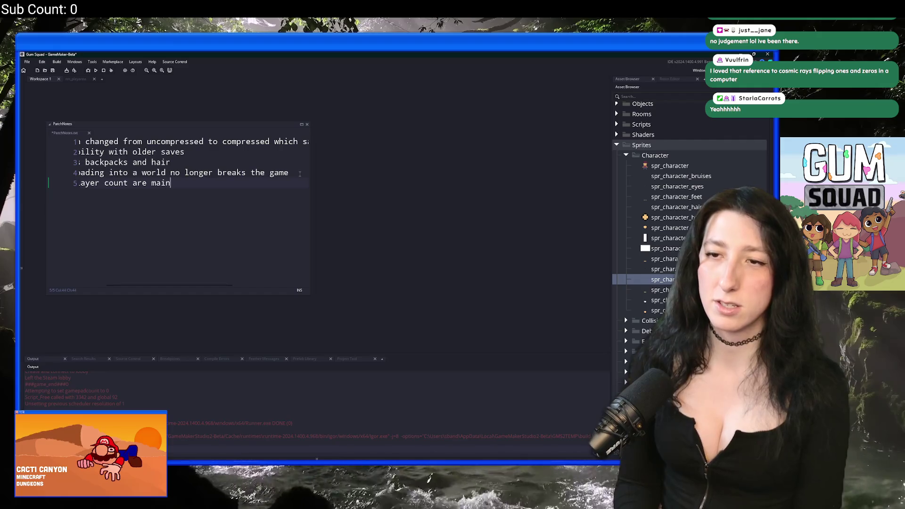
{"action": "type", "text": "tained when returning t"}
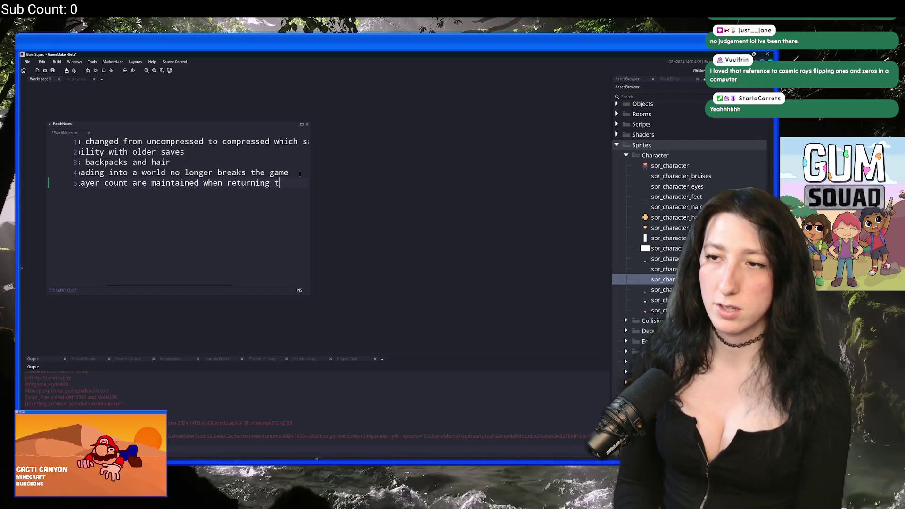
{"action": "key", "text": "BackSpace"}
{"action": "type", "text": "from the diffi"}
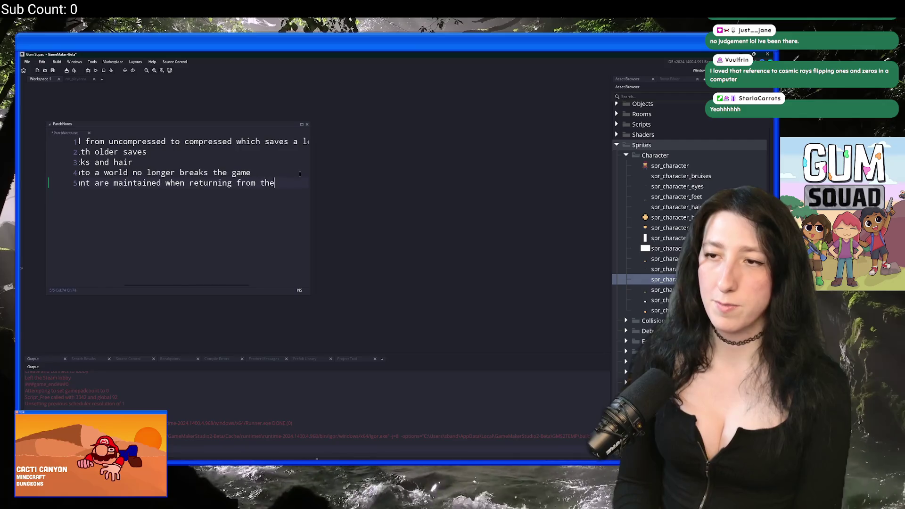
{"action": "type", "text": "culty menu"}
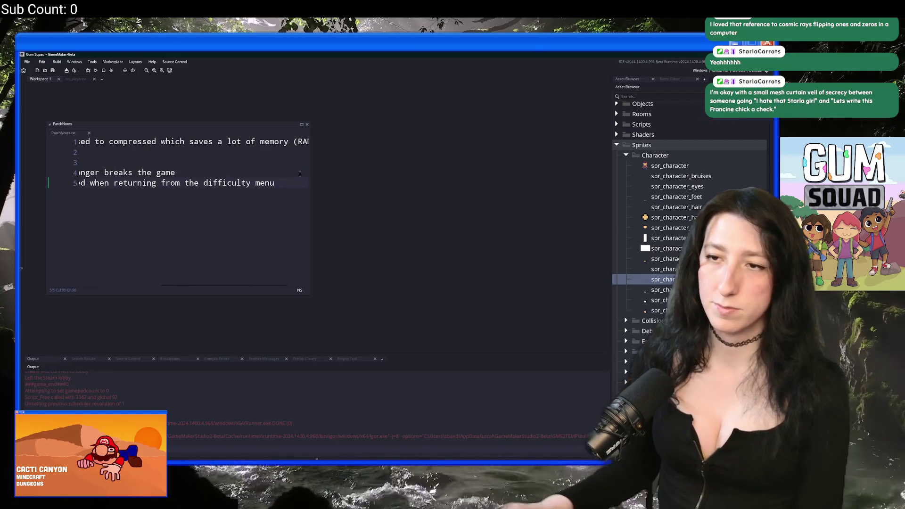
Trim the end of the lobby note and start a new patch-notes line 6.
{"action": "key", "text": "Home"}
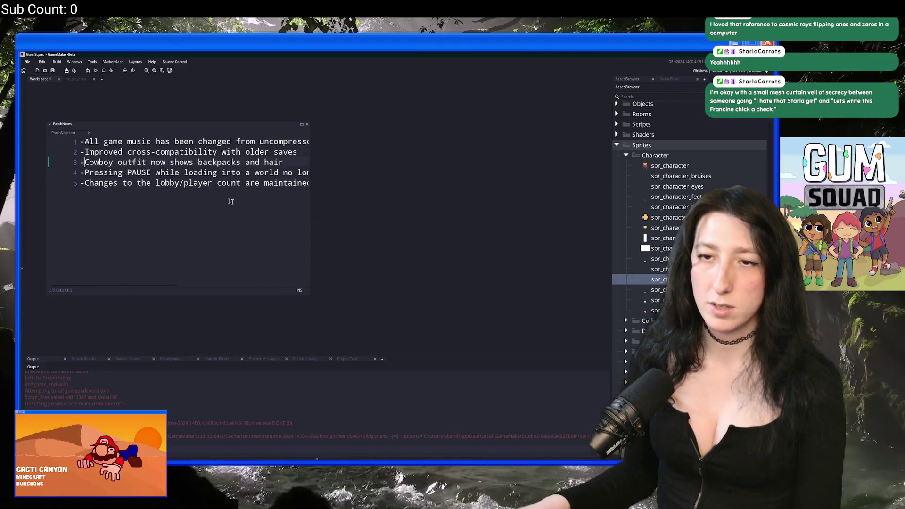
{"action": "key", "text": "End"}
{"action": "key", "text": "BackSpace"}
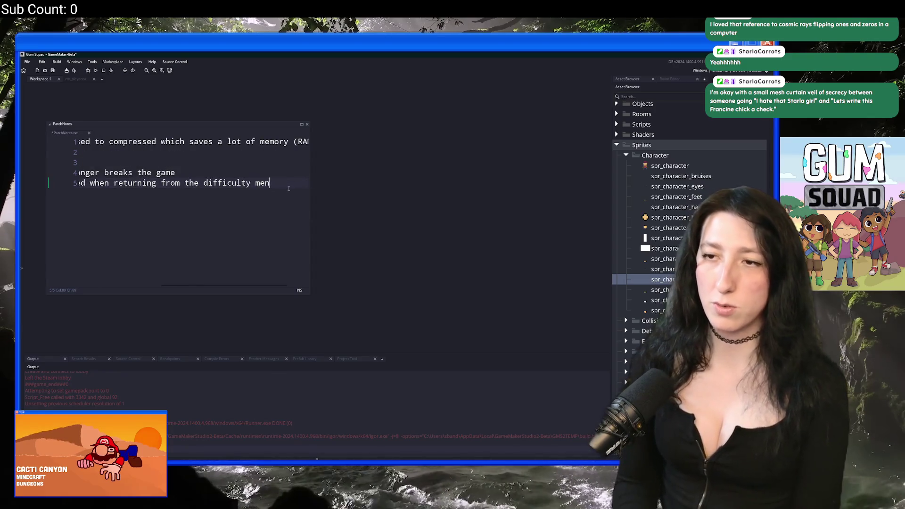
{"action": "key", "text": "Return"}
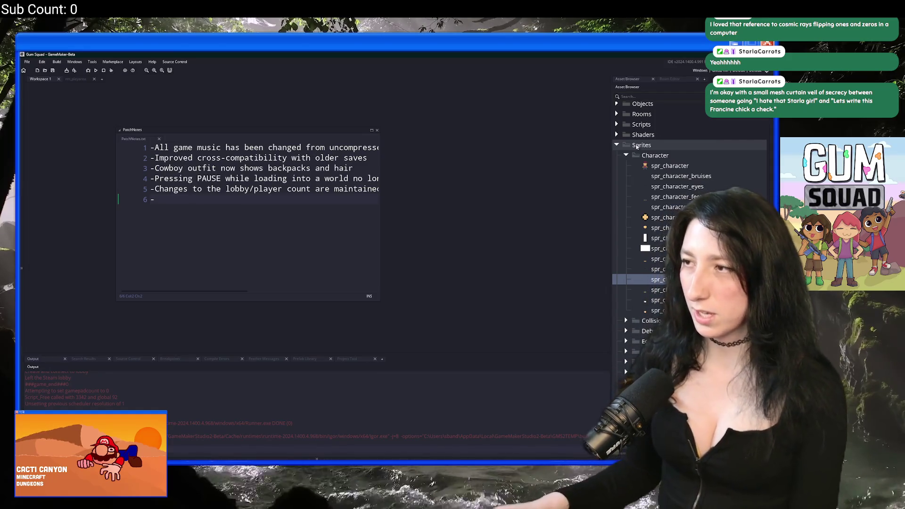
Collapse the Character sprites, Sprites, Steamworks and Extensions folders in the Asset Browser.
{"action": "left_click", "coordinate": [626, 156]}
{"action": "left_click", "coordinate": [617, 224]}
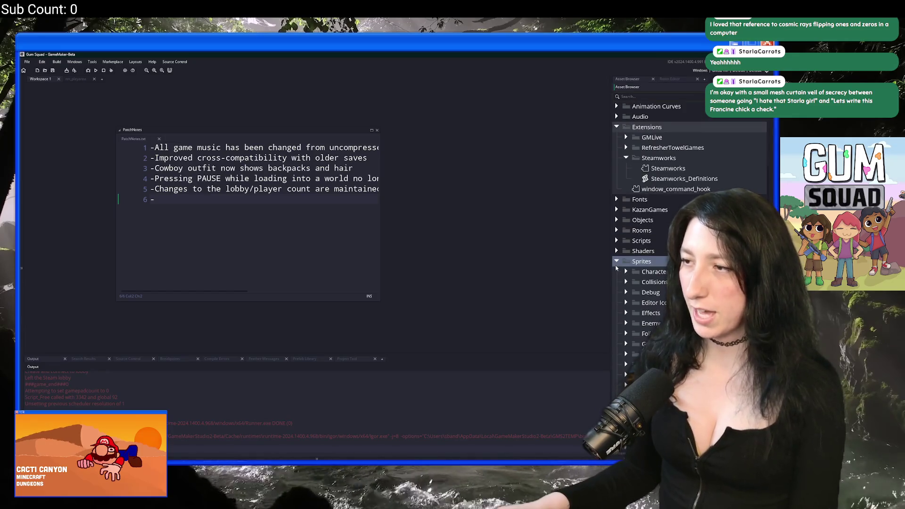
{"action": "left_click", "coordinate": [617, 263]}
{"action": "left_click", "coordinate": [626, 243]}
{"action": "left_click", "coordinate": [617, 212]}
{"action": "left_click", "coordinate": [617, 212]}
{"action": "left_click", "coordinate": [617, 212]}
{"action": "key", "text": "ctrl+t"}
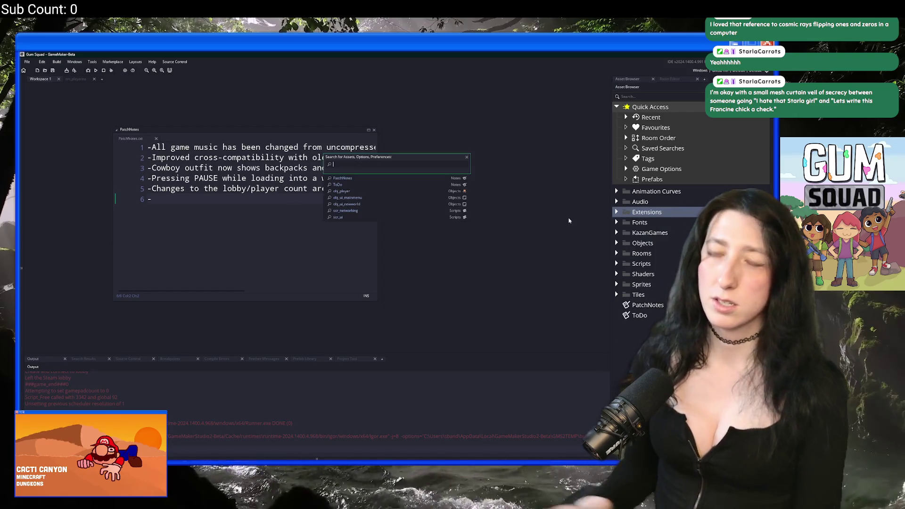
{"action": "key", "text": "alt+Tab"}
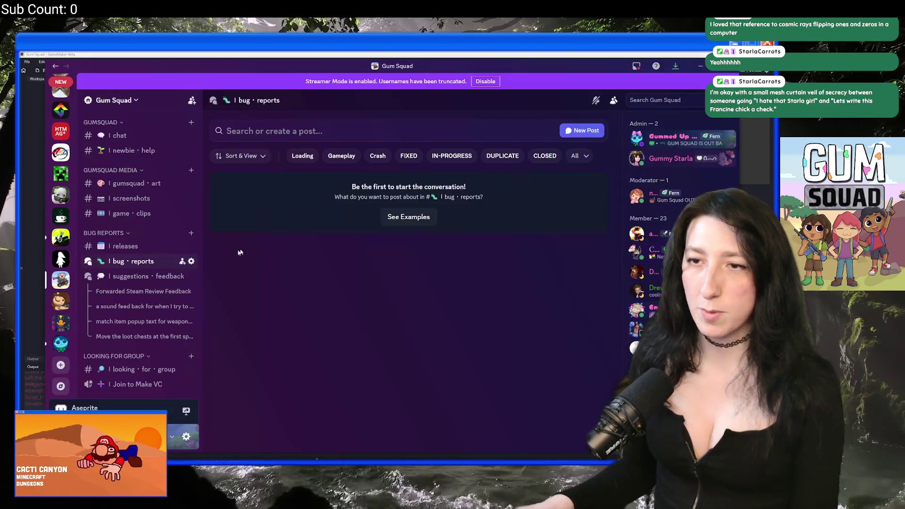
Delete the Forwarded Steam Review Feedback post from suggestions-feedback and return to GameMaker.
{"action": "left_click", "coordinate": [141, 277]}
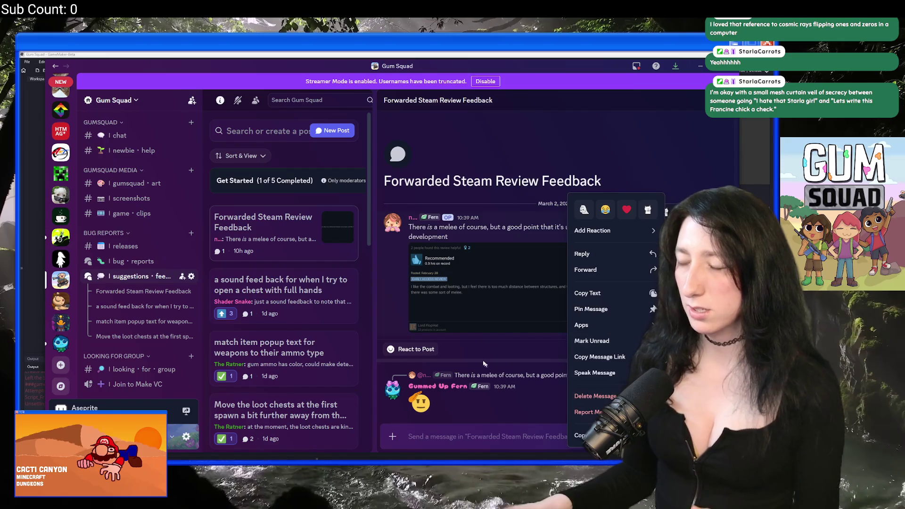
{"action": "left_click", "coordinate": [310, 245]}
{"action": "right_click", "coordinate": [289, 231]}
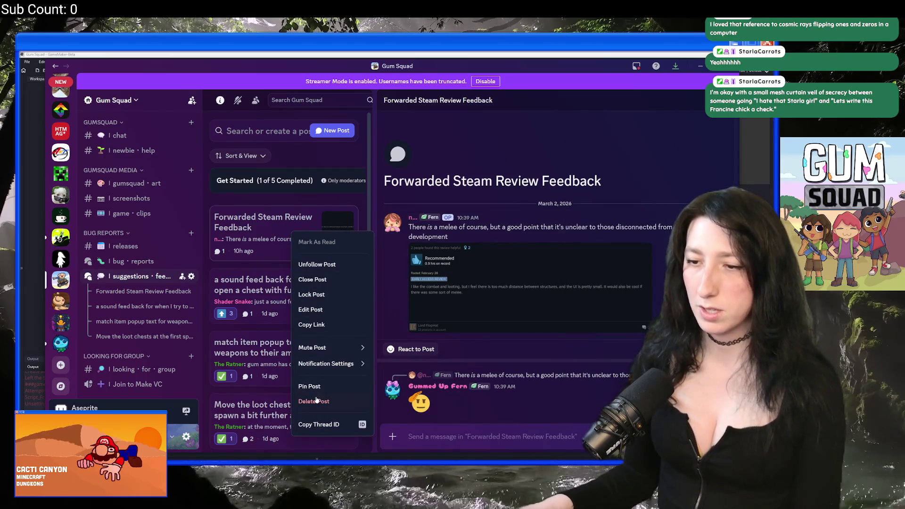
{"action": "left_click", "coordinate": [333, 395]}
{"action": "left_click", "coordinate": [430, 280]}
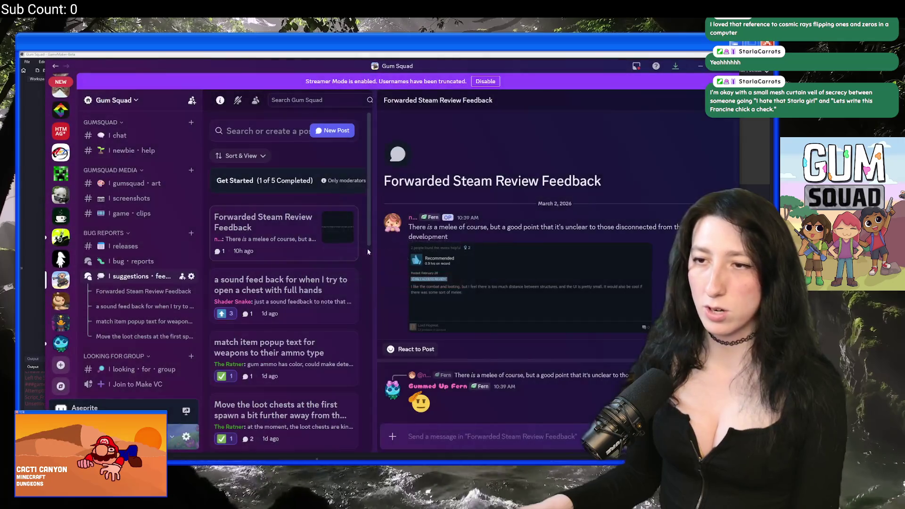
{"action": "left_click", "coordinate": [384, 53]}
{"action": "type", "text": "-Added a dummy that says \"Pnch"}
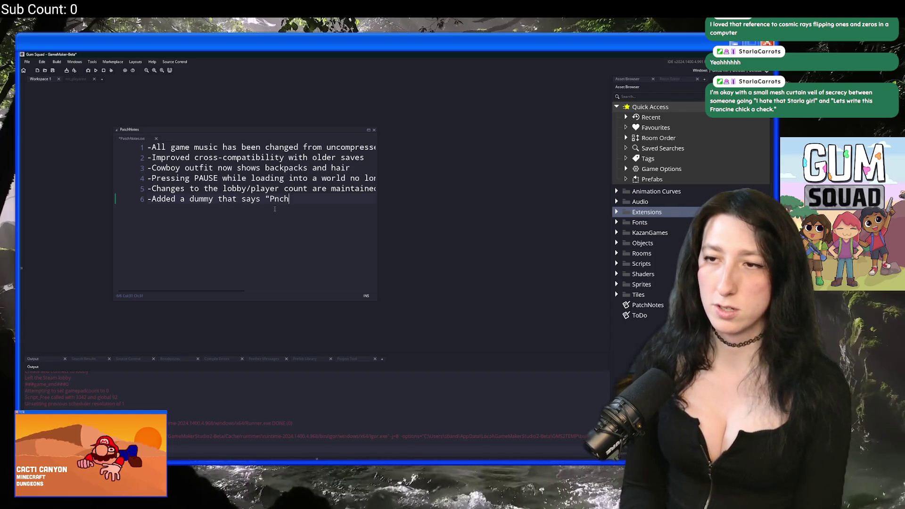
Complete line 6 about the 'Punch me!' dummy making punching clearer, and begin line 7.
{"action": "key", "text": "BackSpace"}
{"action": "key", "text": "BackSpace"}
{"action": "key", "text": "BackSpace"}
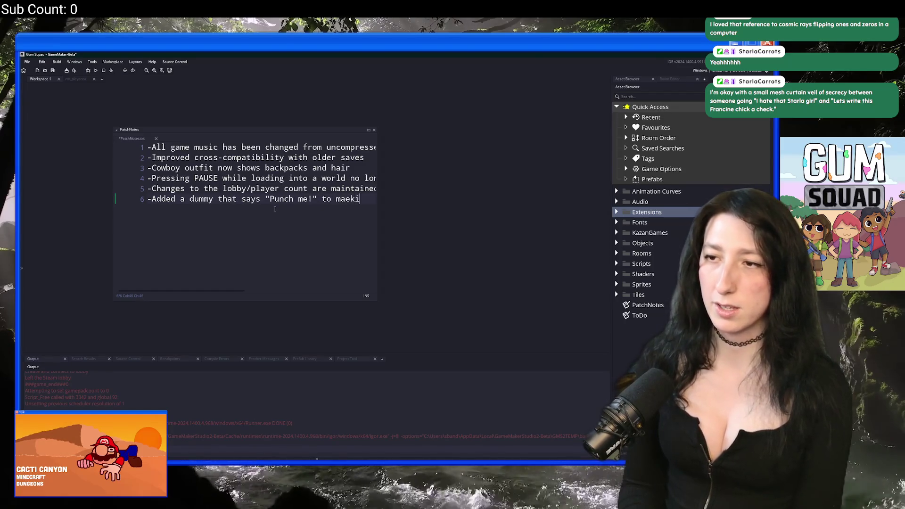
{"action": "type", "text": "ke it more cl"}
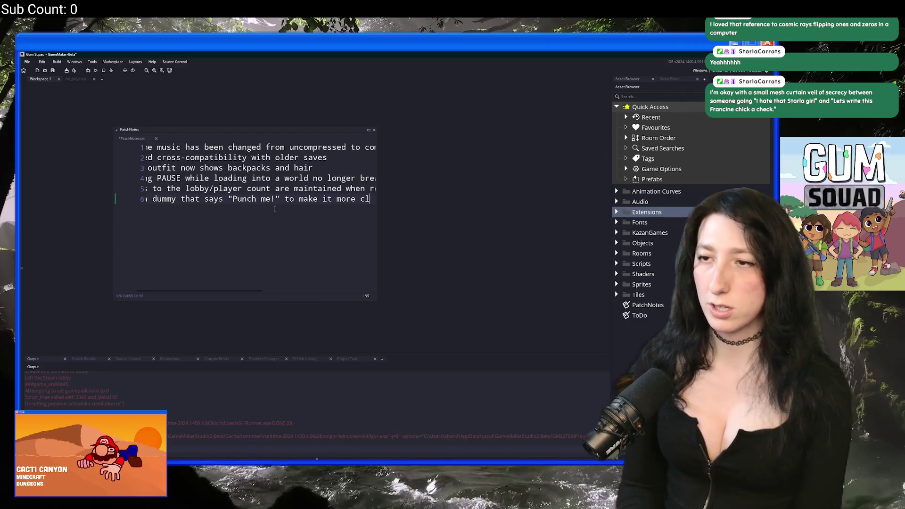
{"action": "type", "text": "ear that you can punch"}
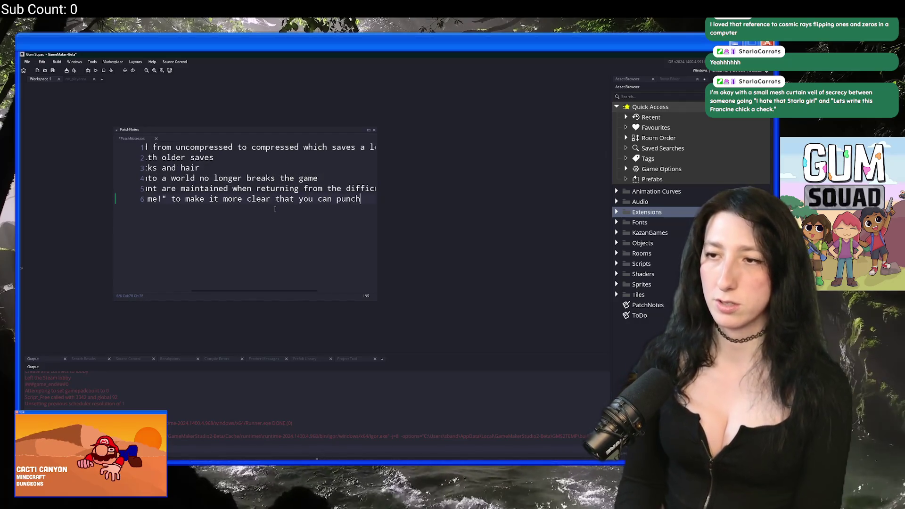
{"action": "key", "text": "Return"}
{"action": "key", "text": "alt+Tab"}
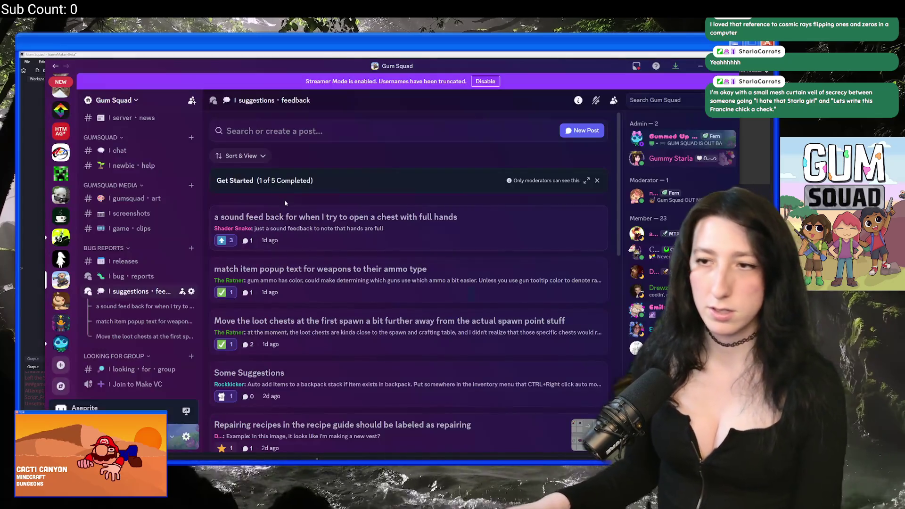
Delete the chest full-hands sound suggestion post in Discord and return to GameMaker.
{"action": "left_click", "coordinate": [438, 228]}
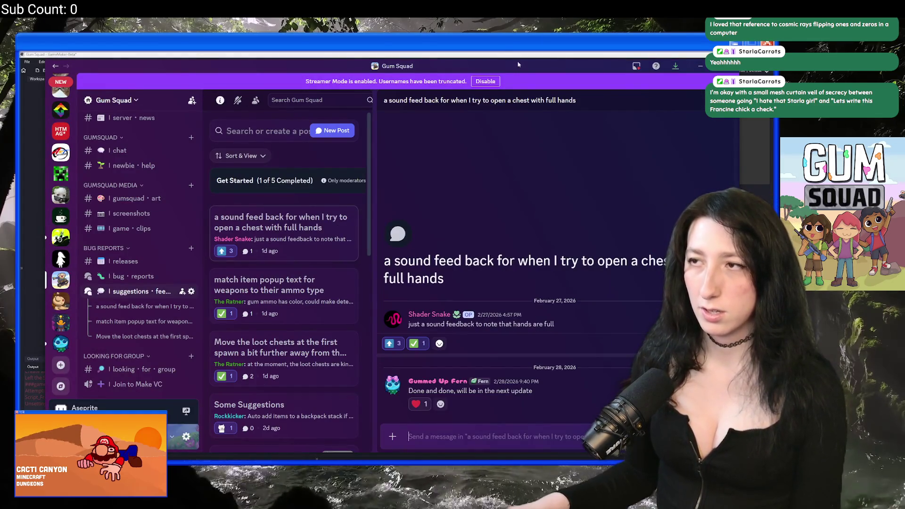
{"action": "right_click", "coordinate": [258, 232]}
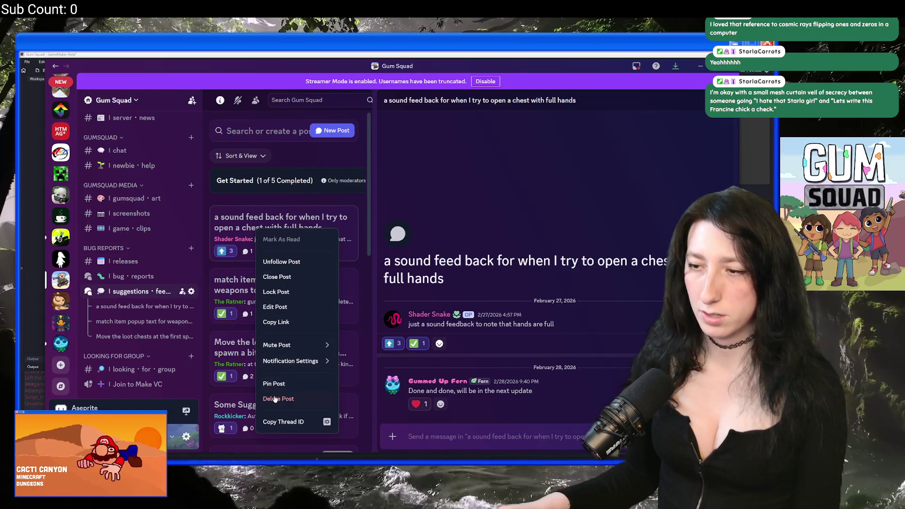
{"action": "left_click", "coordinate": [276, 398]}
{"action": "left_click", "coordinate": [436, 285]}
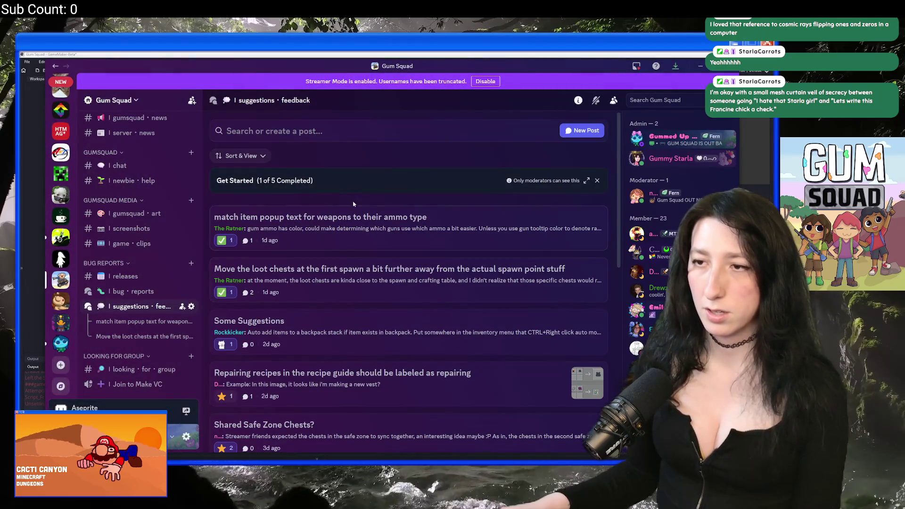
{"action": "left_click", "coordinate": [347, 208]}
{"action": "left_click", "coordinate": [301, 55]}
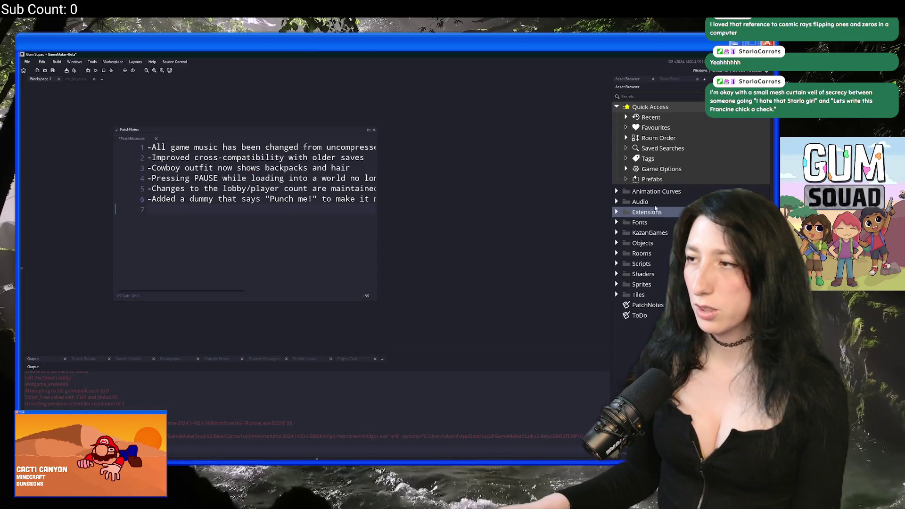
Find all references to snd_ui_handsarefull and open its scr_items usage.
{"action": "type", "text": "full"}
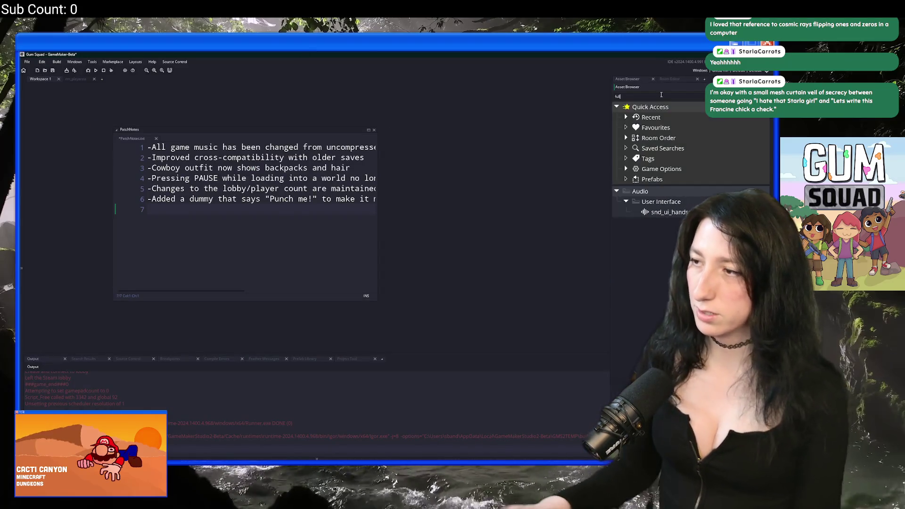
{"action": "right_click", "coordinate": [665, 215]}
{"action": "left_click", "coordinate": [665, 217]}
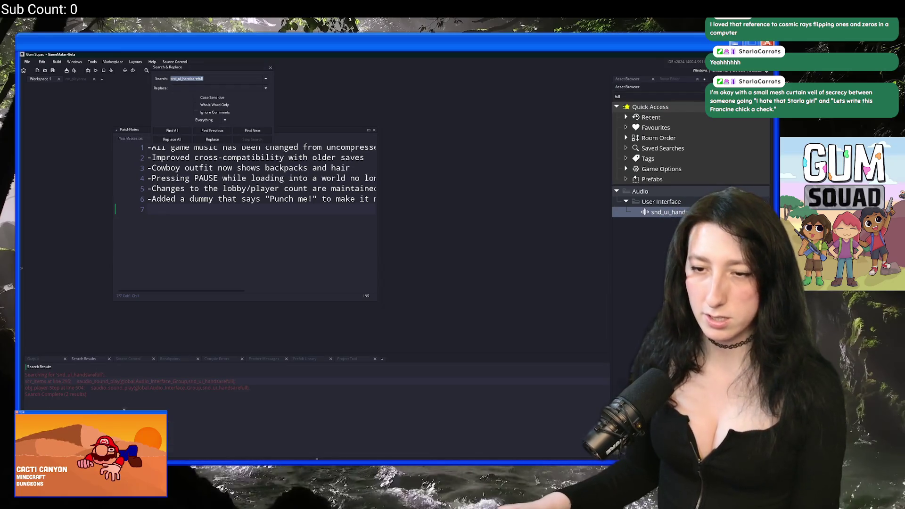
{"action": "double_click", "coordinate": [144, 381]}
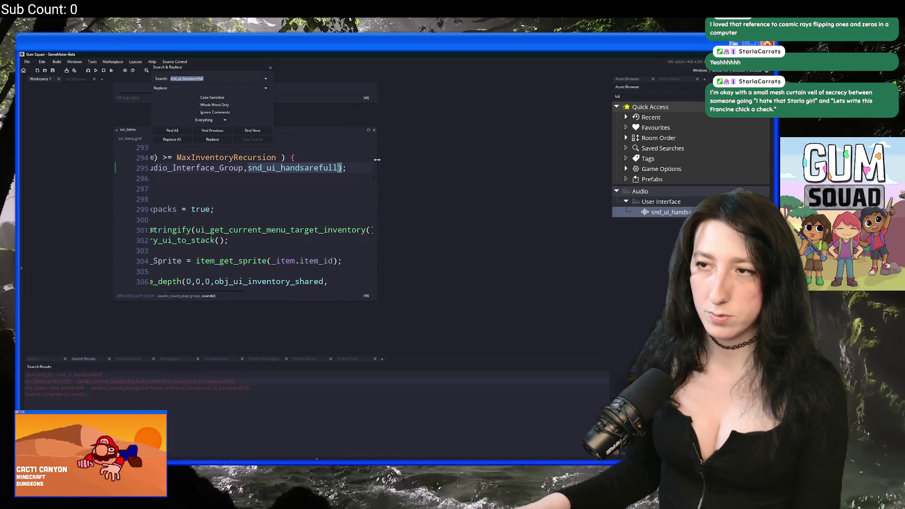
{"action": "left_click_drag", "start_coordinate": [377, 159], "coordinate": [480, 160]}
{"action": "left_click", "coordinate": [250, 190]}
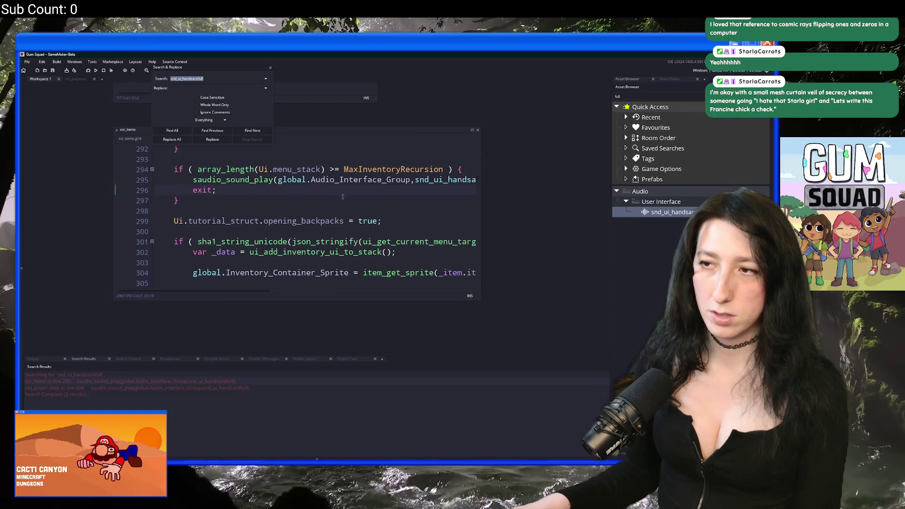
Delete the sound-playing else block on lines 502–506 of obj_player's Step code.
{"action": "double_click", "coordinate": [183, 388]}
{"action": "left_click", "coordinate": [462, 167]}
{"action": "left_click_drag", "start_coordinate": [286, 177], "coordinate": [593, 186]}
{"action": "scroll", "coordinate": [144, 266], "scroll_direction": "up", "scroll_amount": 2}
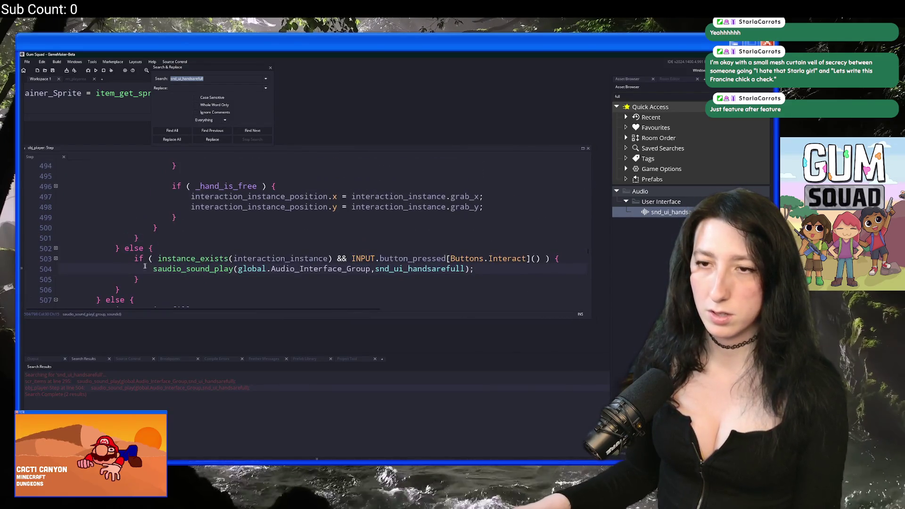
{"action": "left_click_drag", "start_coordinate": [117, 289], "coordinate": [121, 249]}
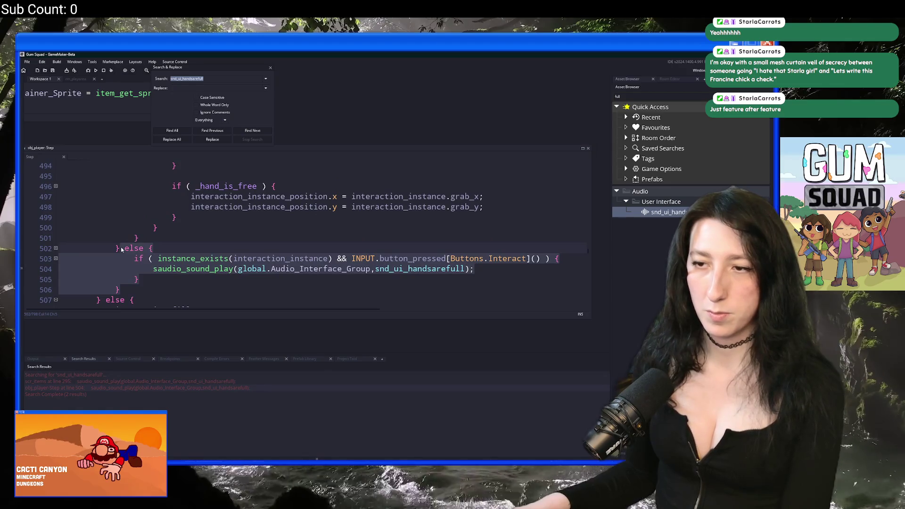
{"action": "key", "text": "Delete"}
{"action": "key", "text": "alt+Tab"}
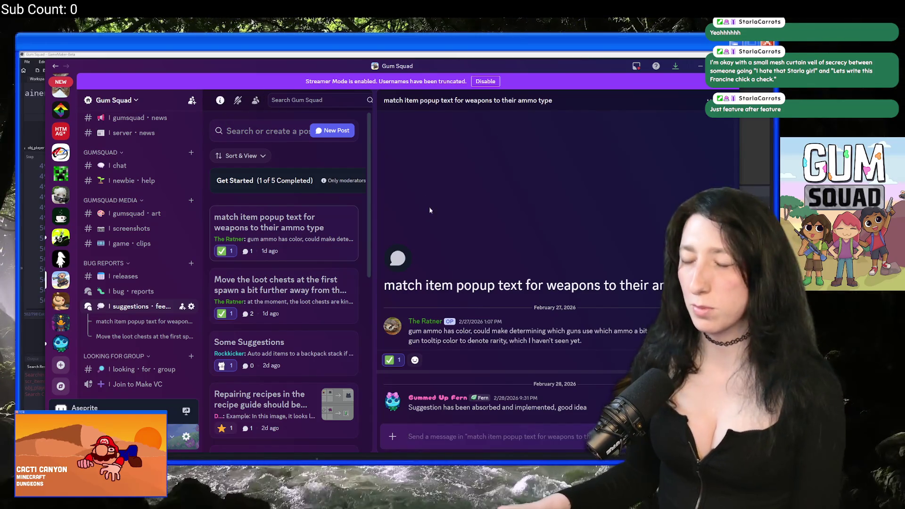
Delete the weapon ammo popup text suggestion post.
{"action": "right_click", "coordinate": [320, 250]}
{"action": "left_click", "coordinate": [325, 411]}
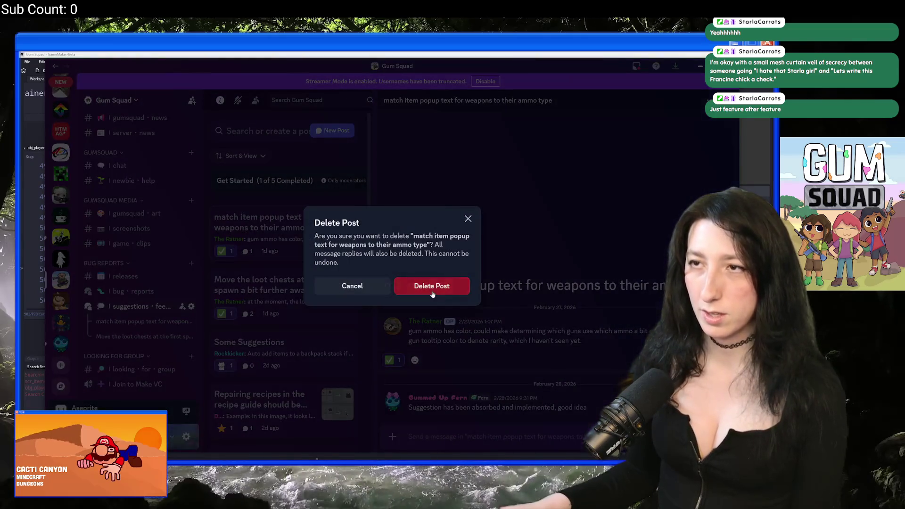
{"action": "left_click", "coordinate": [432, 286]}
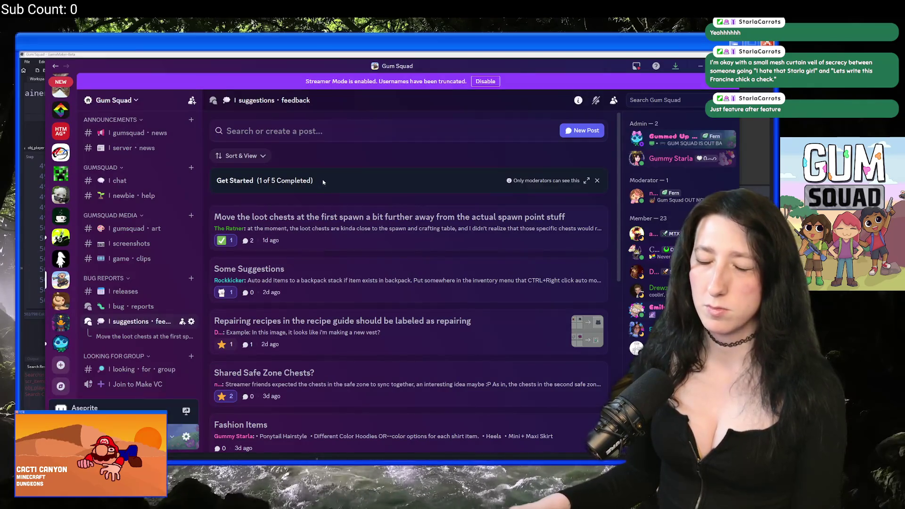
Delete the loot chest spawn suggestion post, then open the Some Suggestions post.
{"action": "left_click", "coordinate": [311, 214]}
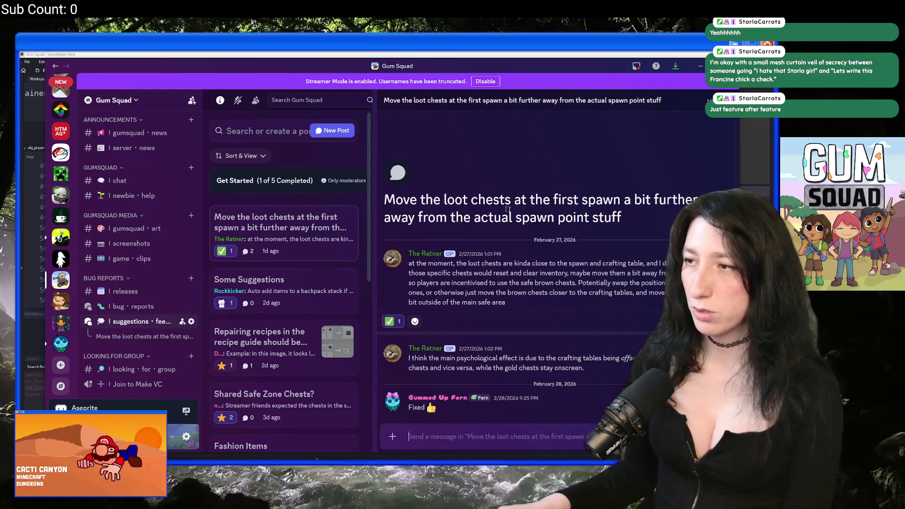
{"action": "right_click", "coordinate": [316, 231]}
{"action": "left_click", "coordinate": [332, 402]}
{"action": "left_click", "coordinate": [429, 287]}
{"action": "left_click", "coordinate": [313, 222]}
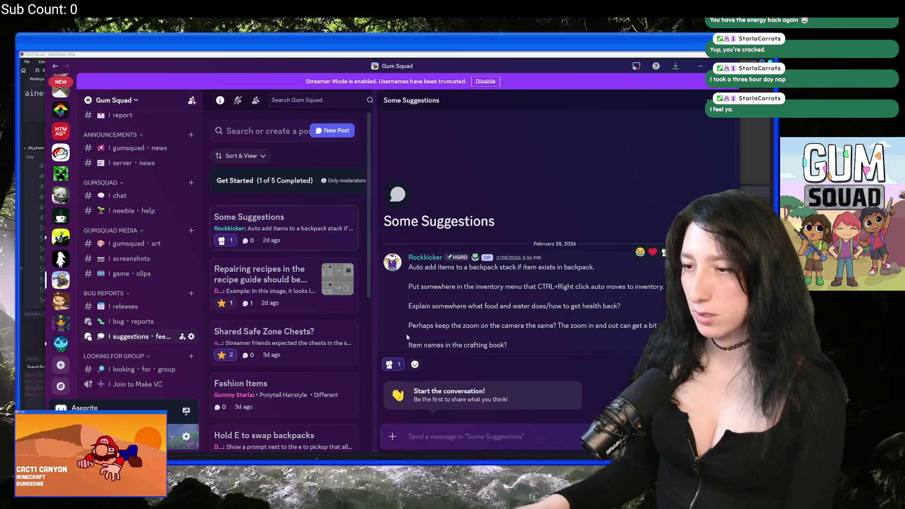
Highlight the camera zoom, food/water/health and auto-move item suggestions, then return to GameMaker.
{"action": "mouse_move", "coordinate": [521, 345]}
{"action": "left_mouse_down"}
{"action": "mouse_move", "coordinate": [408, 345]}
{"action": "mouse_move", "coordinate": [674, 325]}
{"action": "left_mouse_up"}
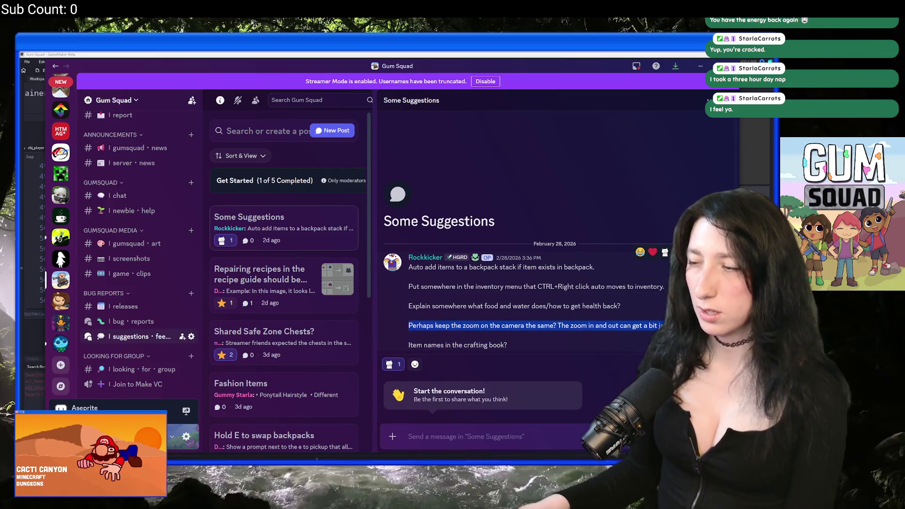
{"action": "mouse_move", "coordinate": [638, 307]}
{"action": "left_mouse_down"}
{"action": "mouse_move", "coordinate": [400, 309]}
{"action": "mouse_move", "coordinate": [617, 306]}
{"action": "mouse_move", "coordinate": [409, 302]}
{"action": "left_mouse_up"}
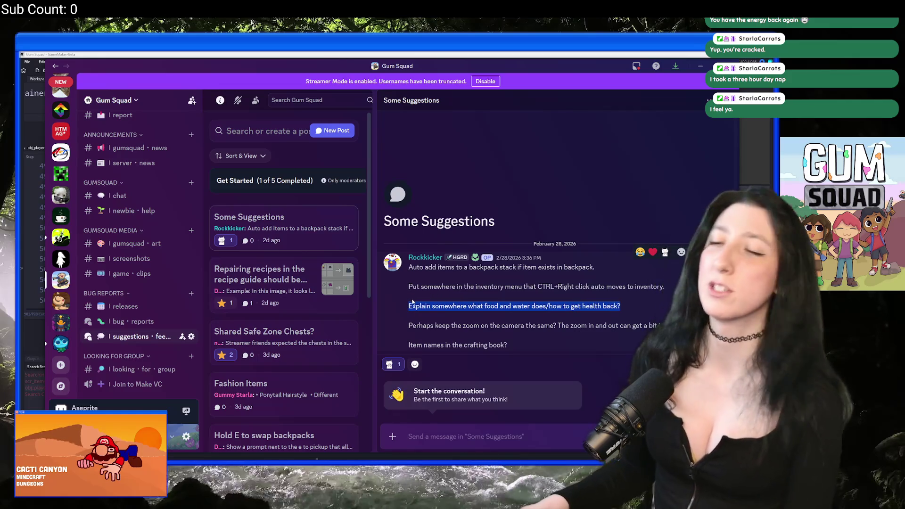
{"action": "triple_click", "coordinate": [411, 288]}
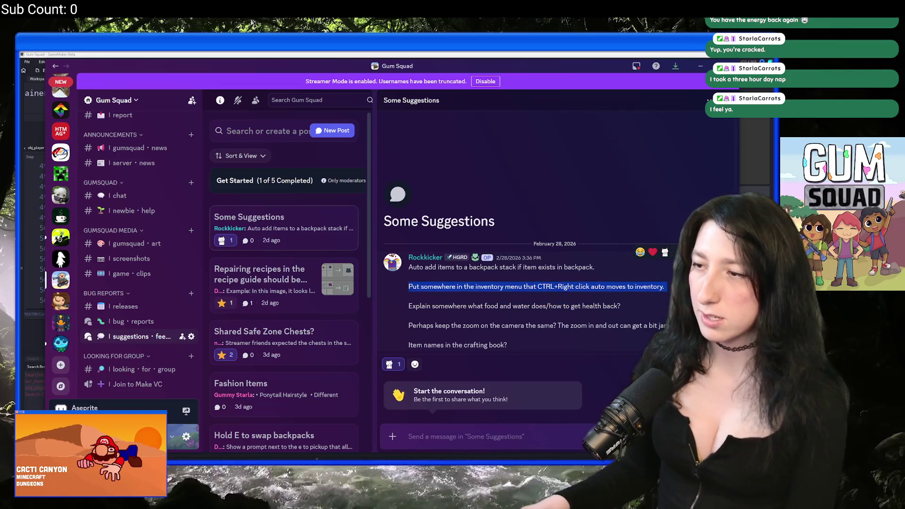
{"action": "left_click", "coordinate": [409, 278]}
{"action": "left_click", "coordinate": [400, 54]}
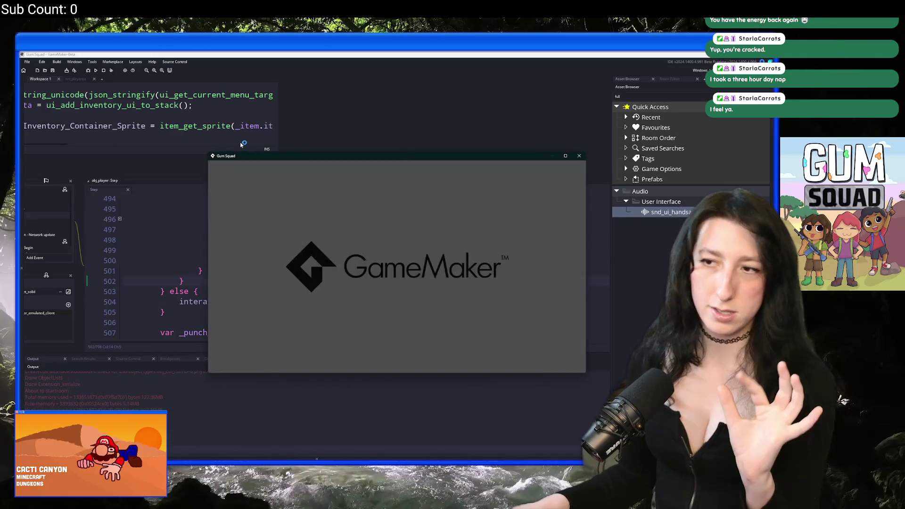
Start a New World and create an offline lobby to load into the game.
{"action": "left_click", "coordinate": [396, 251]}
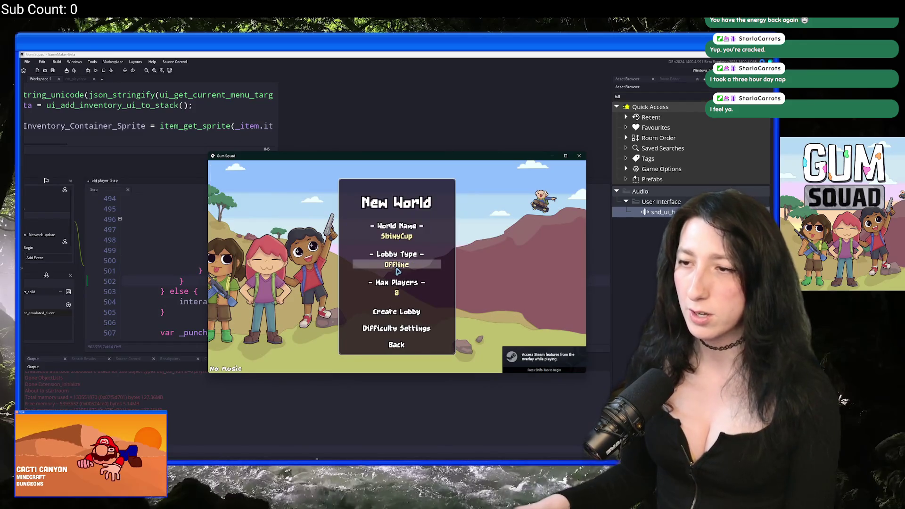
{"action": "left_click", "coordinate": [396, 315]}
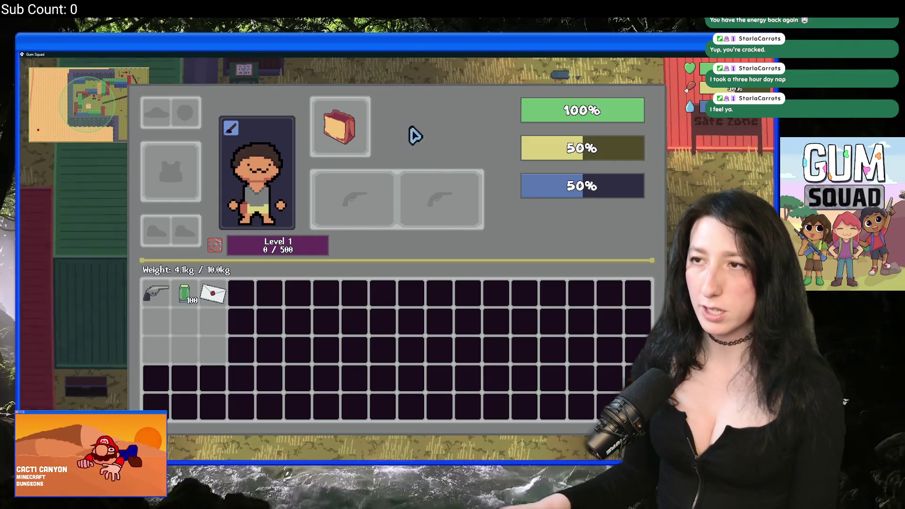
{"action": "mouse_move", "coordinate": [365, 126]}
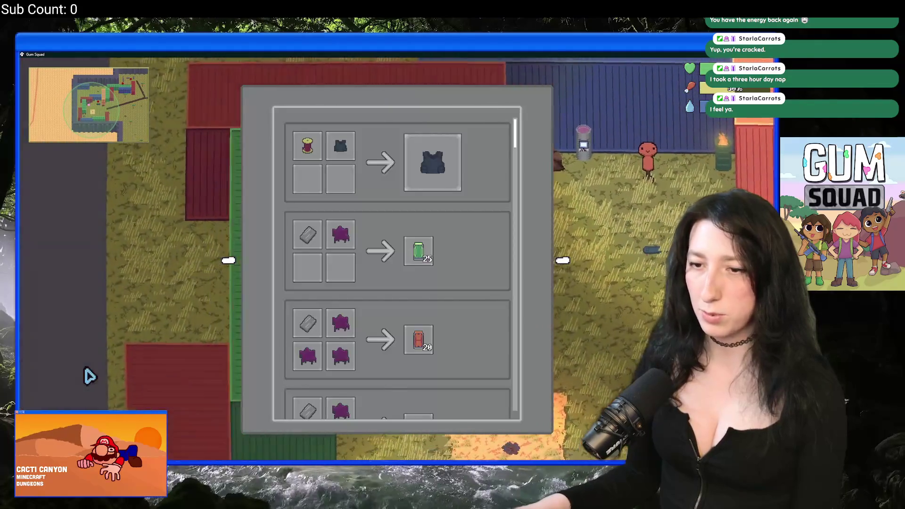
Toggle the crafting recipes and character inventory panels with E and Tab.
{"action": "key", "text": "e"}
{"action": "key", "text": "Escape"}
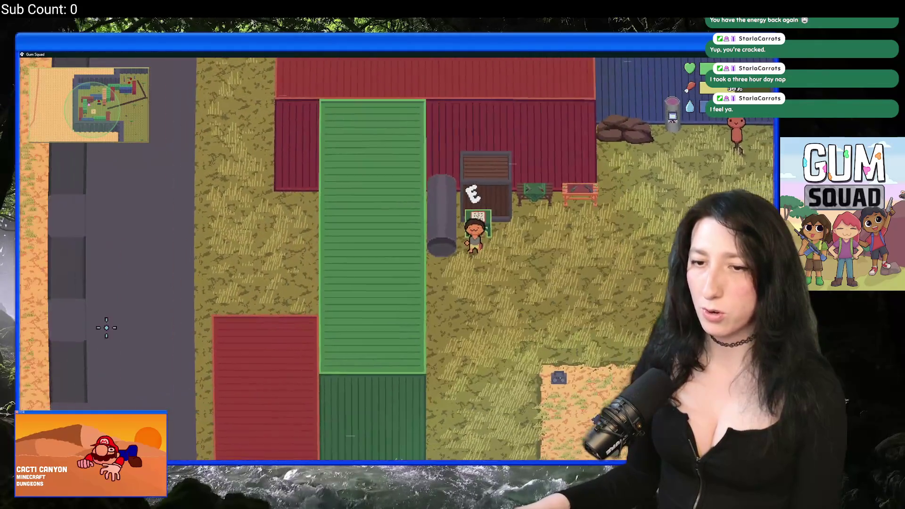
{"action": "key", "text": "e"}
{"action": "key", "text": "Escape"}
{"action": "key", "text": "Tab"}
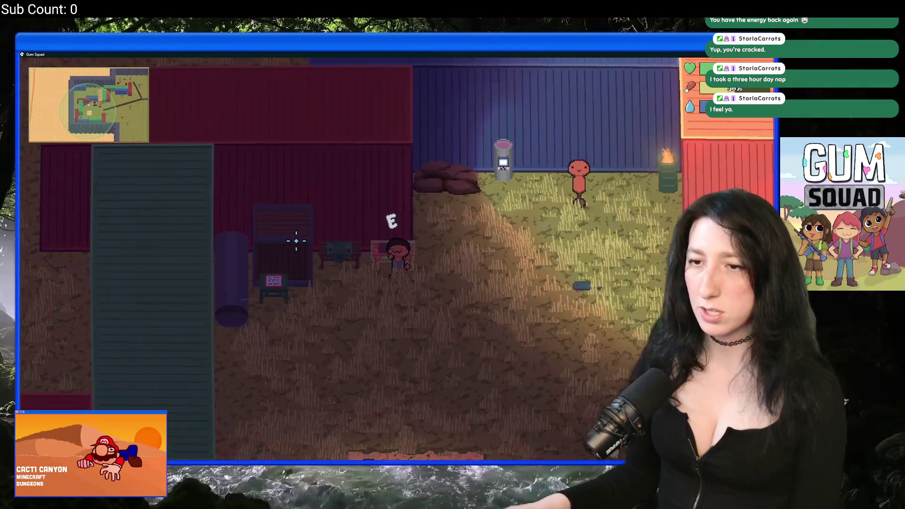
{"action": "key", "text": "Tab"}
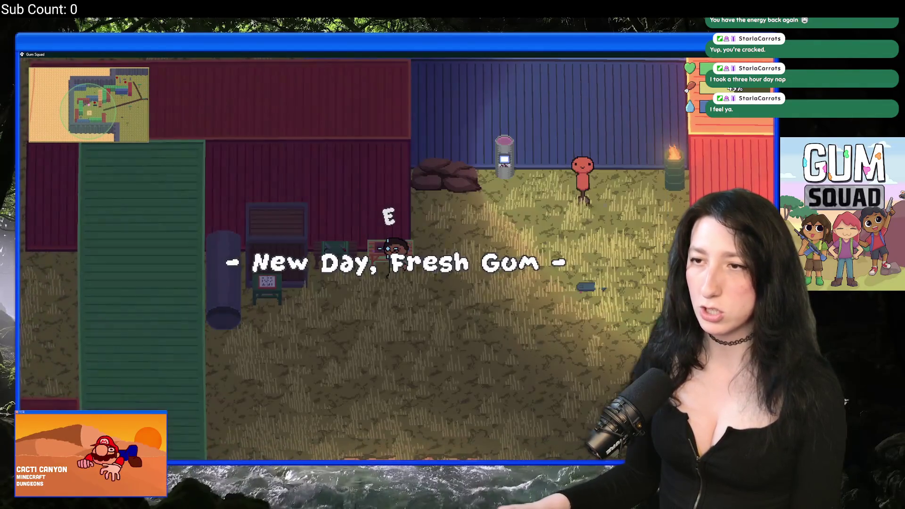
{"action": "key", "text": "Tab"}
{"action": "key", "text": "e"}
{"action": "key", "text": "Tab"}
{"action": "key", "text": "Tab"}
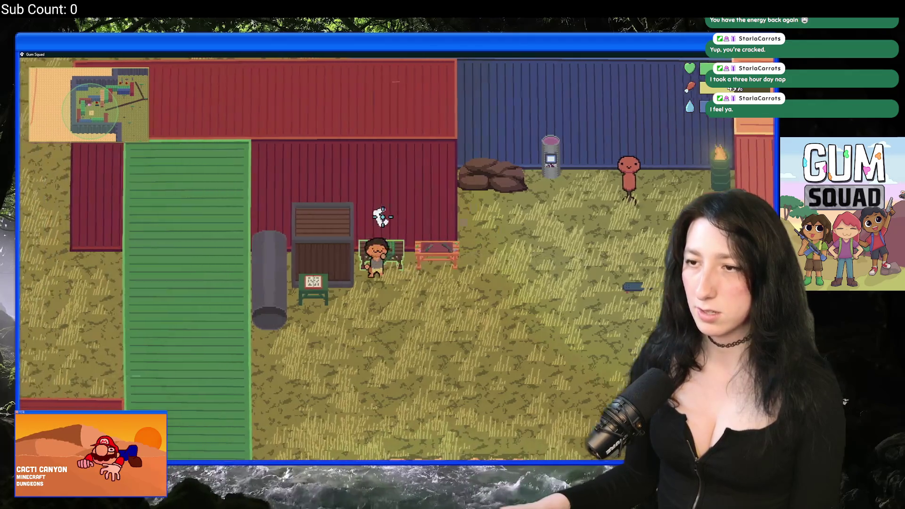
Walk to the chest, check its storage against the character panel, then close the test run.
{"action": "key", "text": "s"}
{"action": "key", "text": "e"}
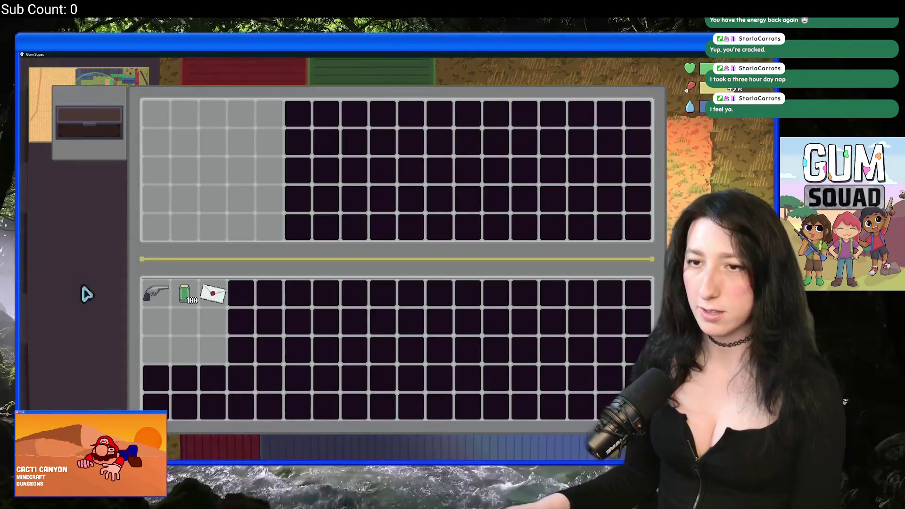
{"action": "key", "text": "Tab"}
{"action": "key", "text": "Tab"}
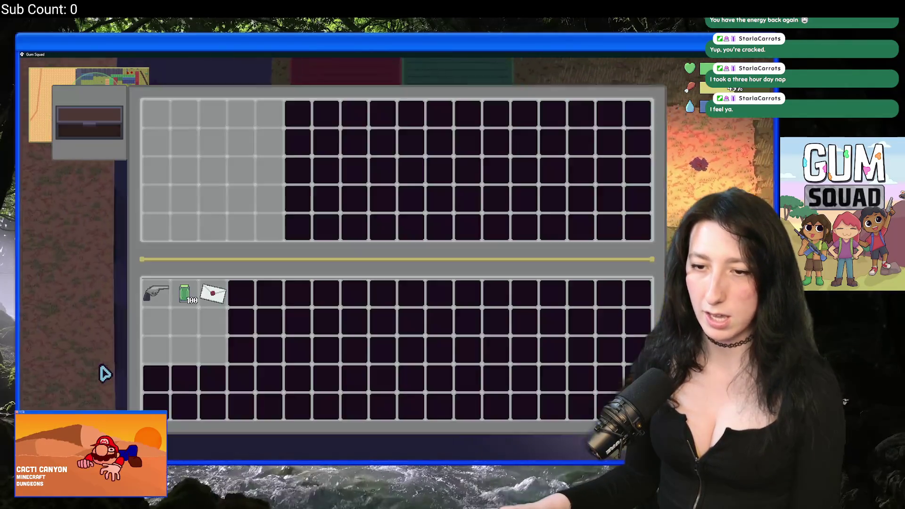
{"action": "key", "text": "Tab"}
{"action": "key", "text": "Escape"}
{"action": "key", "text": "d"}
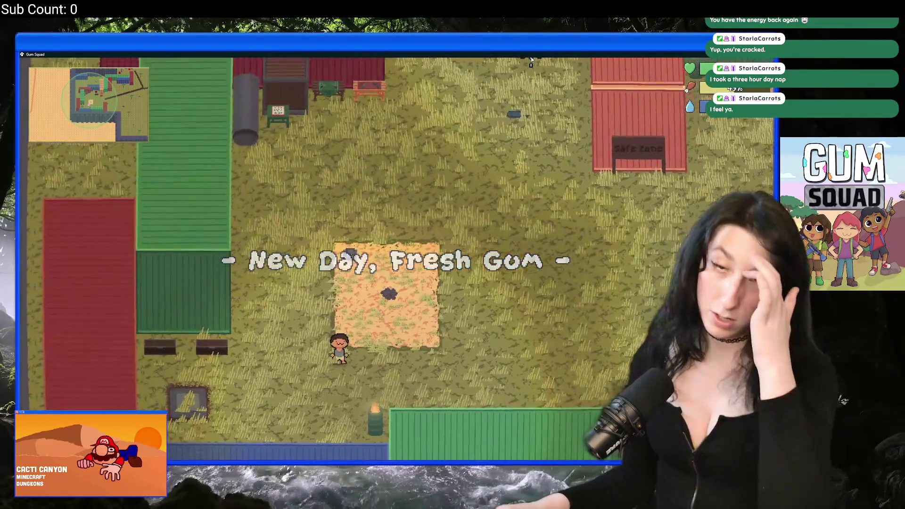
{"action": "key", "text": "w"}
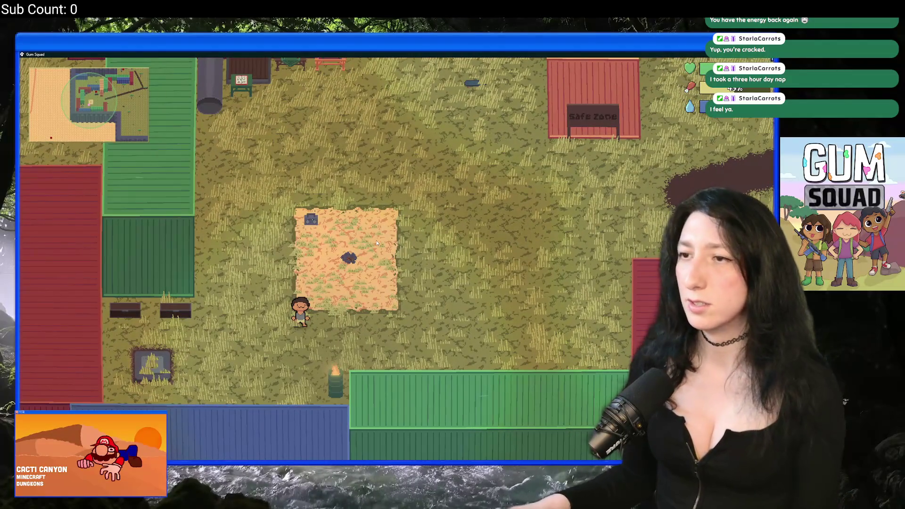
{"action": "key", "text": "alt+Tab"}
{"action": "scroll", "coordinate": [375, 141], "scroll_direction": "down", "scroll_amount": 3, "text": "ctrl"}
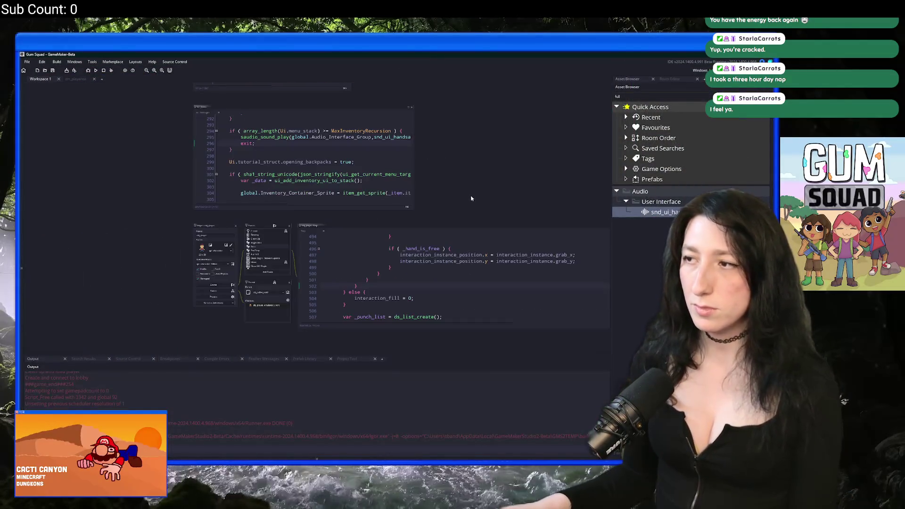
Clear the Asset Browser filter and open the scr_ui script via Ctrl+T search.
{"action": "key", "text": "Escape"}
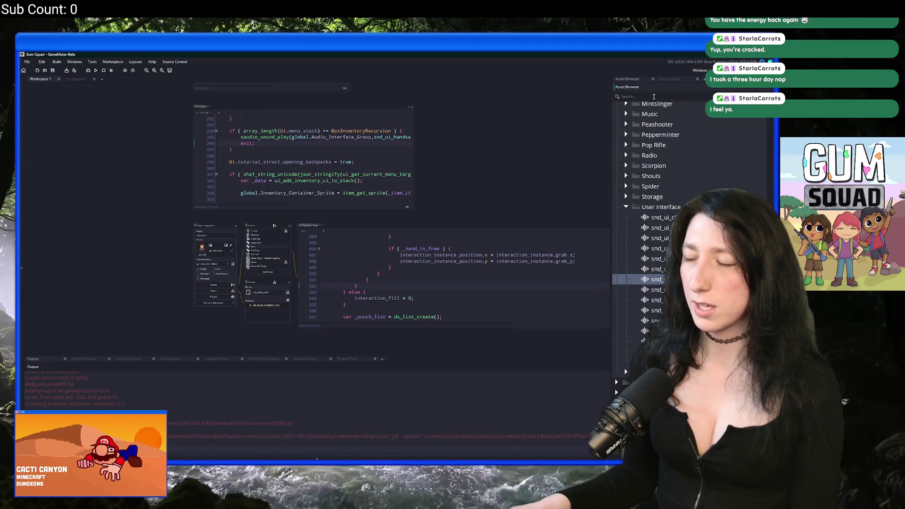
{"action": "type", "text": "nine"}
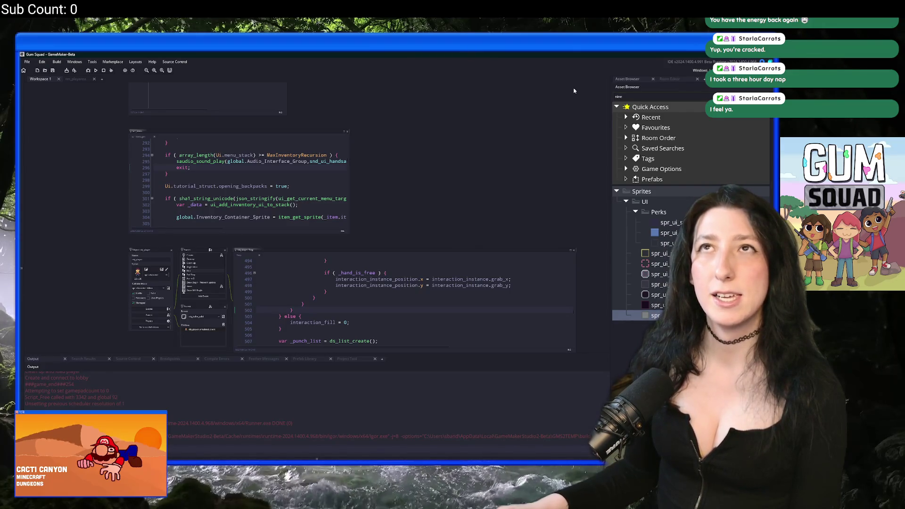
{"action": "key", "text": "ctrl+t"}
{"action": "type", "text": "scr_ui"}
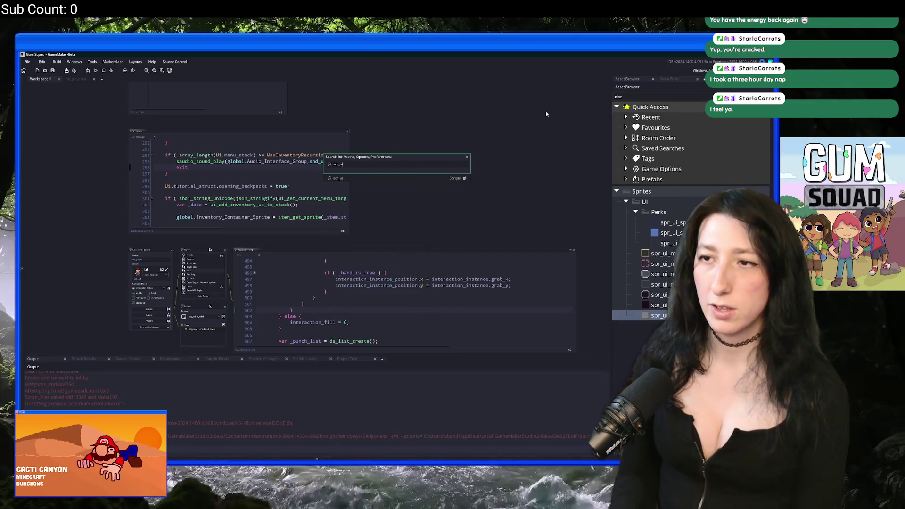
{"action": "key", "text": "Return"}
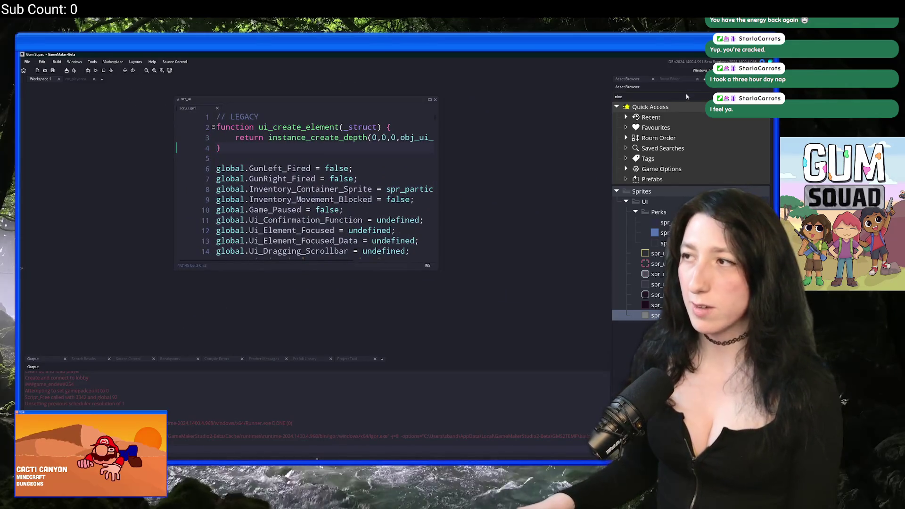
Open obj_gmlive's Create code and the project's included GMLive files.
{"action": "type", "text": "gmli"}
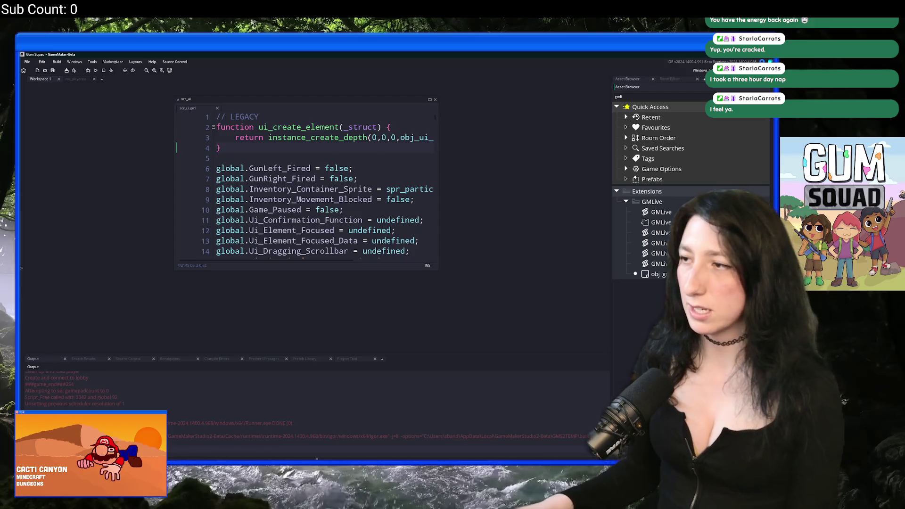
{"action": "double_click", "coordinate": [653, 274]}
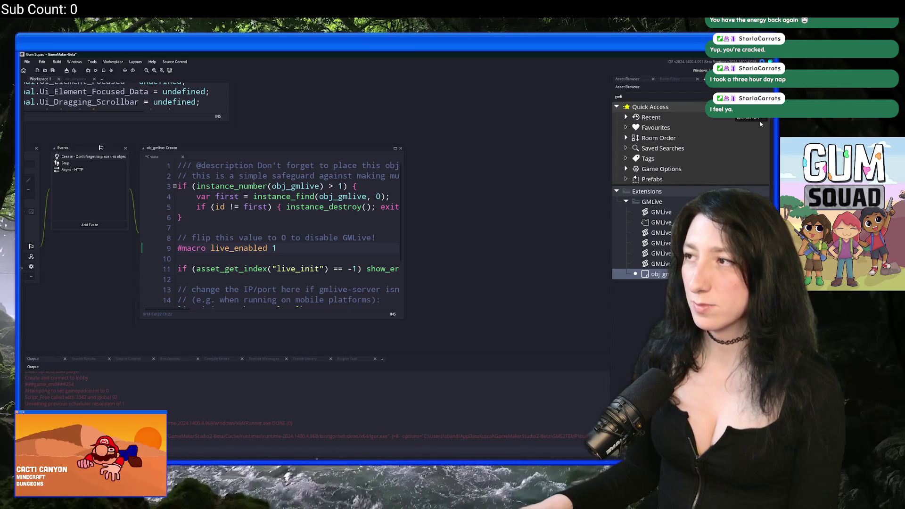
{"action": "double_click", "coordinate": [660, 222]}
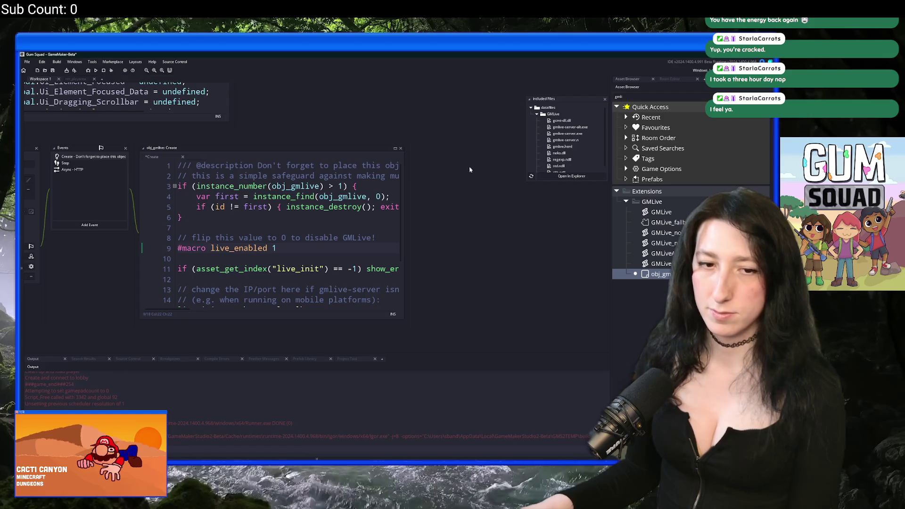
Launch gmlive-server.exe from the GMLive datafiles folder so it listens on port 5100.
{"action": "key", "text": "alt+Tab"}
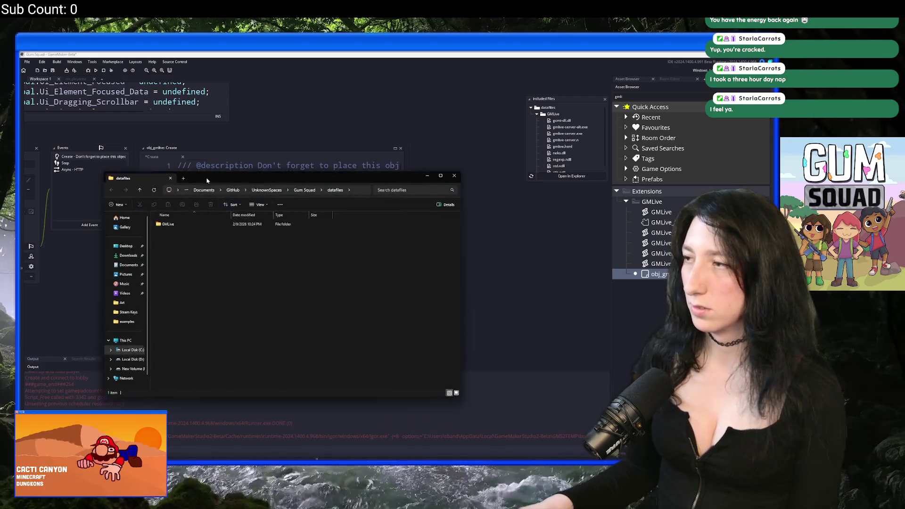
{"action": "double_click", "coordinate": [224, 238]}
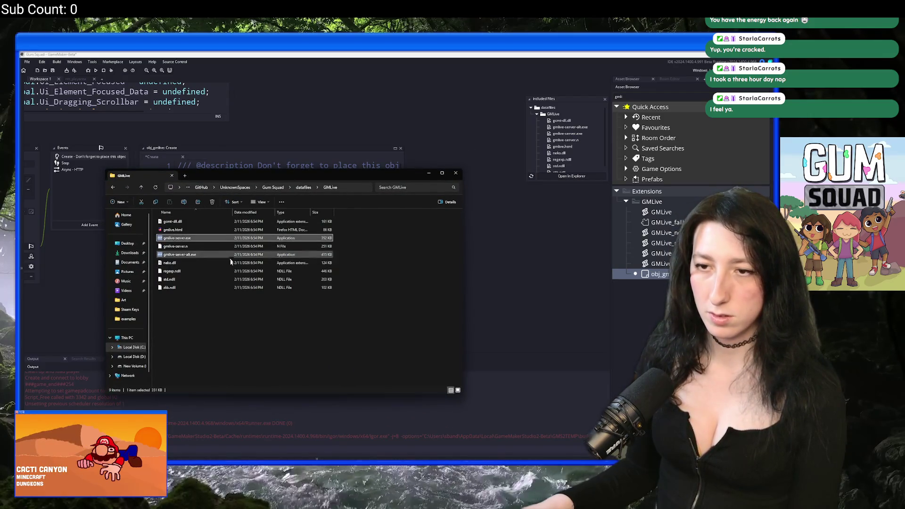
{"action": "left_click_drag", "start_coordinate": [278, 66], "coordinate": [527, 109]}
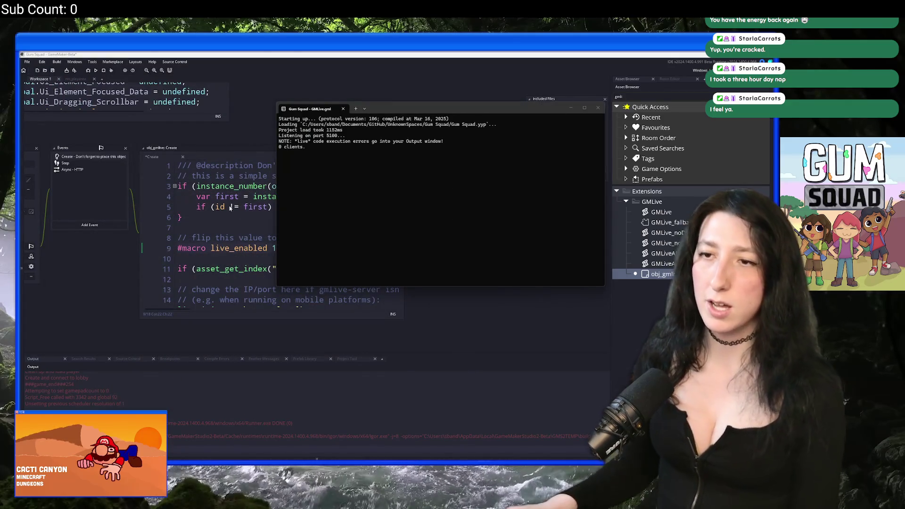
{"action": "key", "text": "alt+Tab"}
{"action": "key", "text": "ctrl+t"}
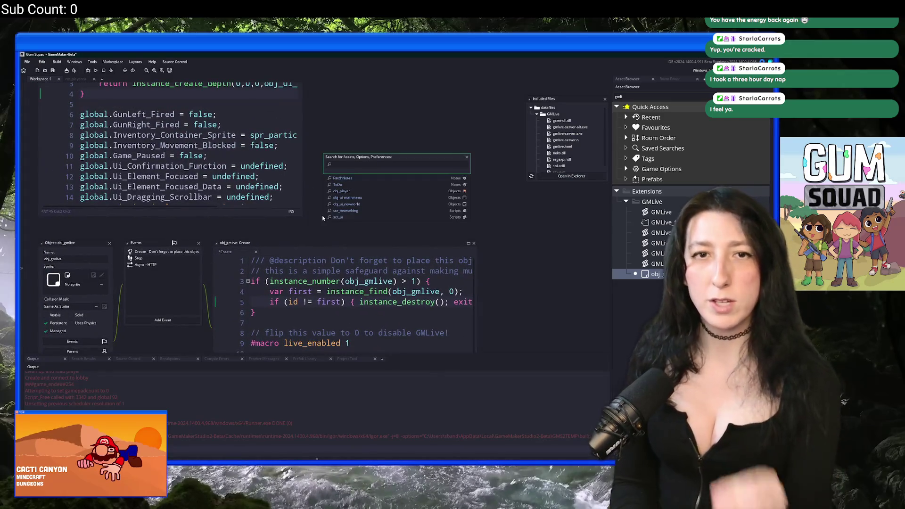
Open obj_ui, then bring the scr_ui script up in a full code view.
{"action": "type", "text": "obj"}
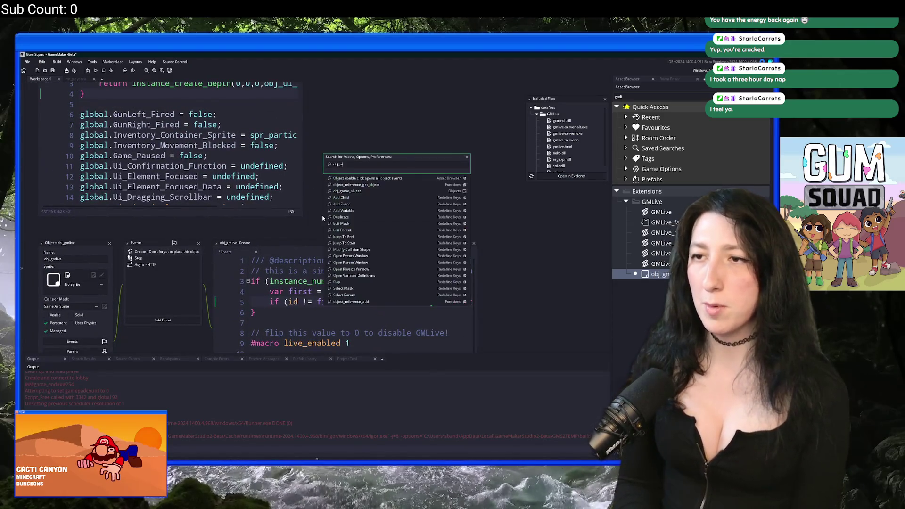
{"action": "type", "text": "_ui"}
{"action": "key", "text": "Return"}
{"action": "key", "text": "ctrl+t"}
{"action": "type", "text": "scr_ui"}
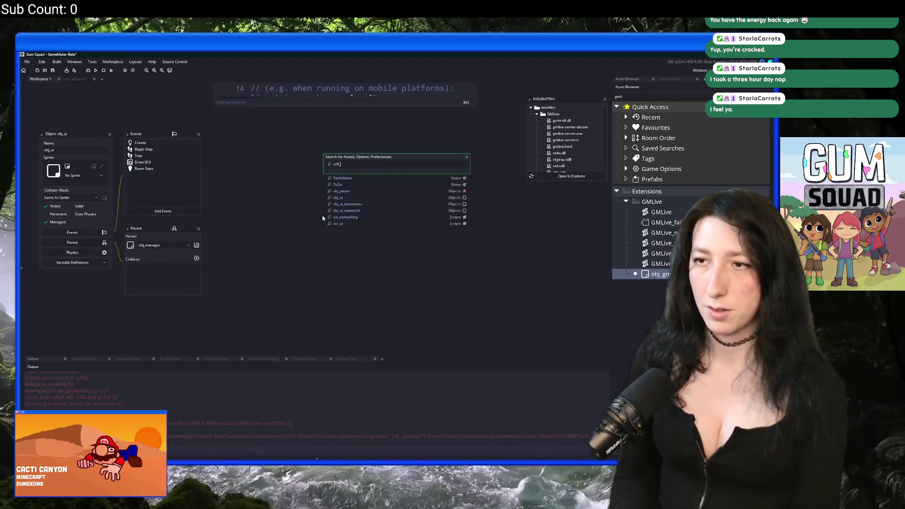
{"action": "key", "text": "Return"}
{"action": "left_click_drag", "start_coordinate": [250, 188], "coordinate": [155, 308]}
{"action": "left_click", "coordinate": [197, 273]}
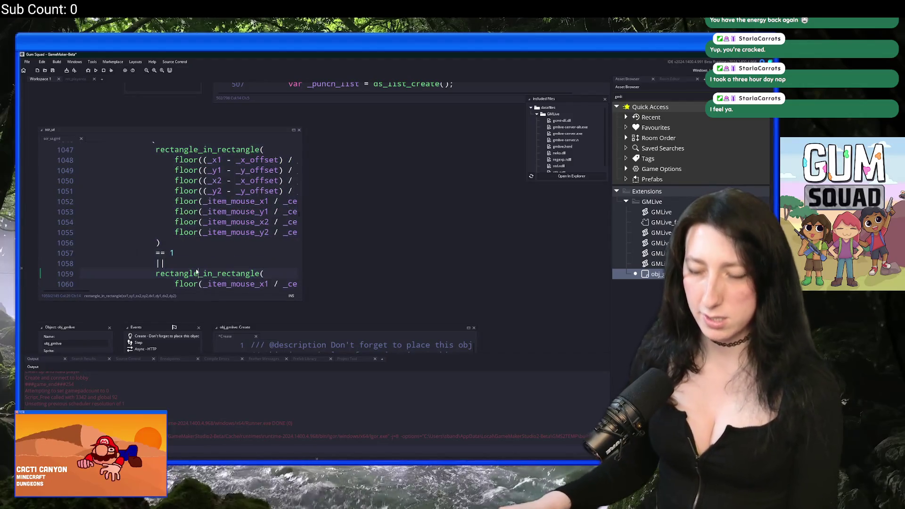
{"action": "left_click", "coordinate": [294, 130]}
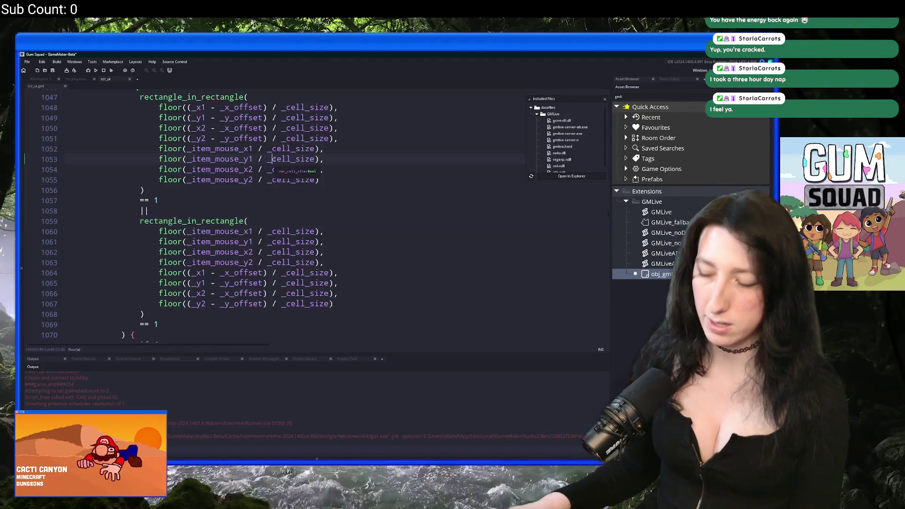
{"action": "left_click", "coordinate": [324, 158]}
{"action": "key", "text": "Down"}
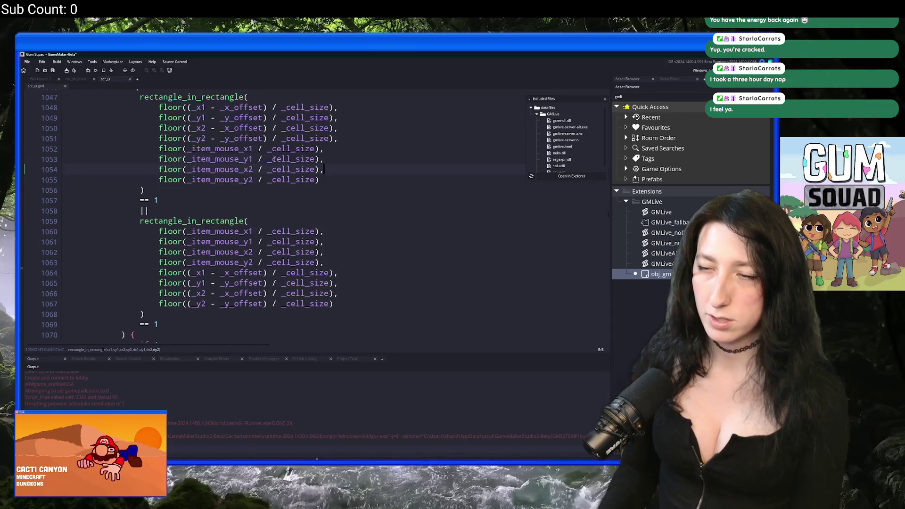
Append function ui_show_inventory_controls() with an if ( live_call() ) { return live_result; } guard.
{"action": "key", "text": "ctrl+End"}
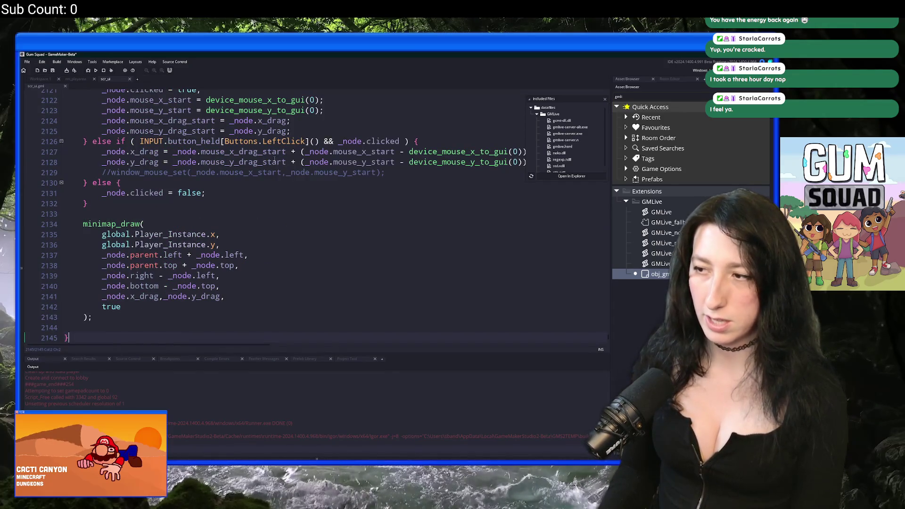
{"action": "key", "text": "Return"}
{"action": "key", "text": "Return"}
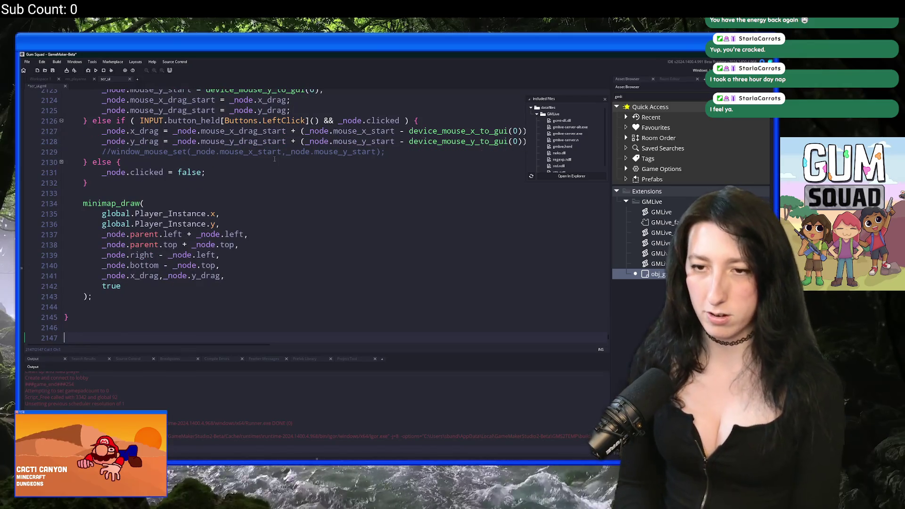
{"action": "type", "text": "function "}
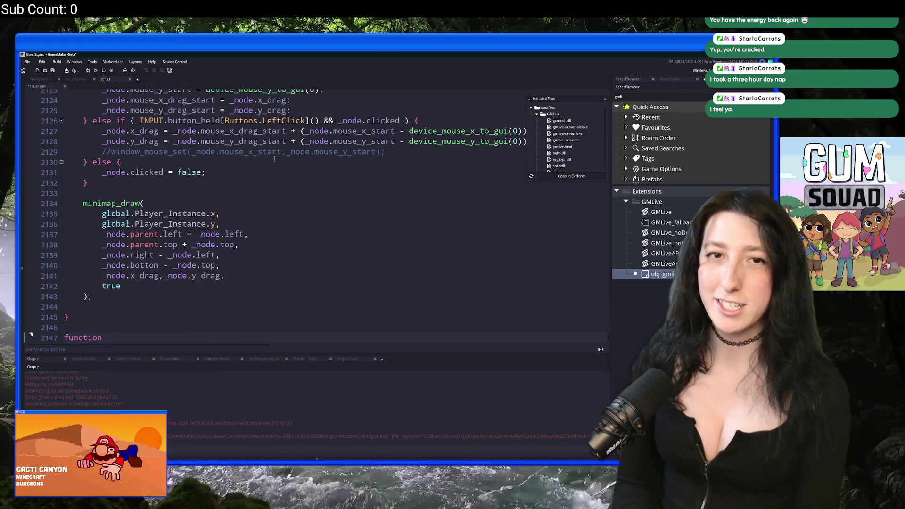
{"action": "type", "text": "ui_"}
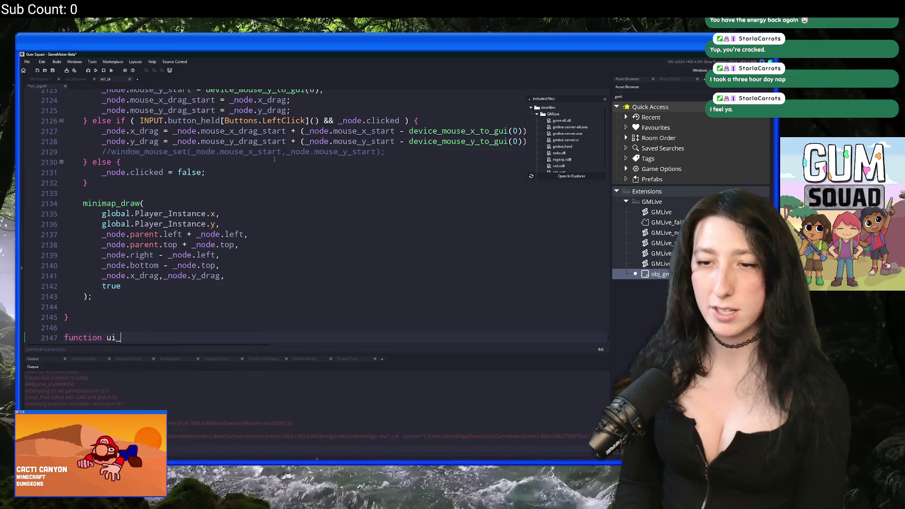
{"action": "type", "text": "kinventory_controls"}
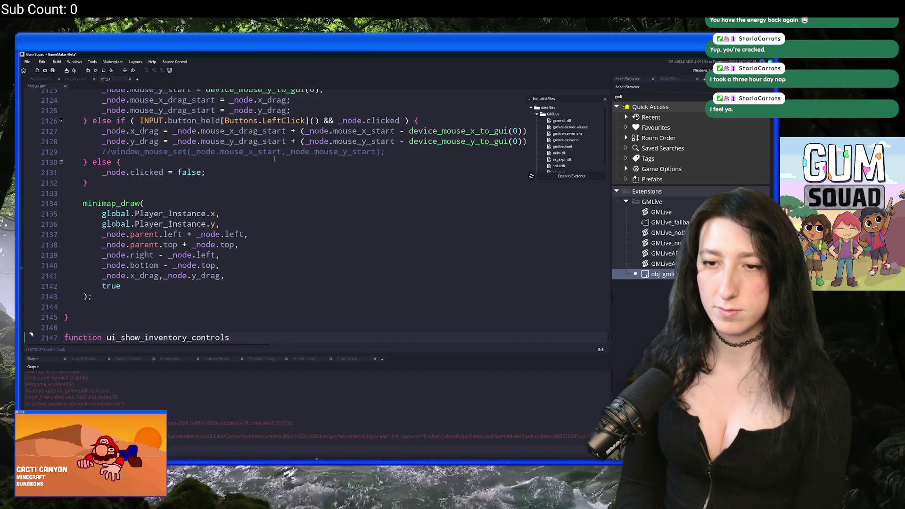
{"action": "type", "text": " {"}
{"action": "key", "text": "Return"}
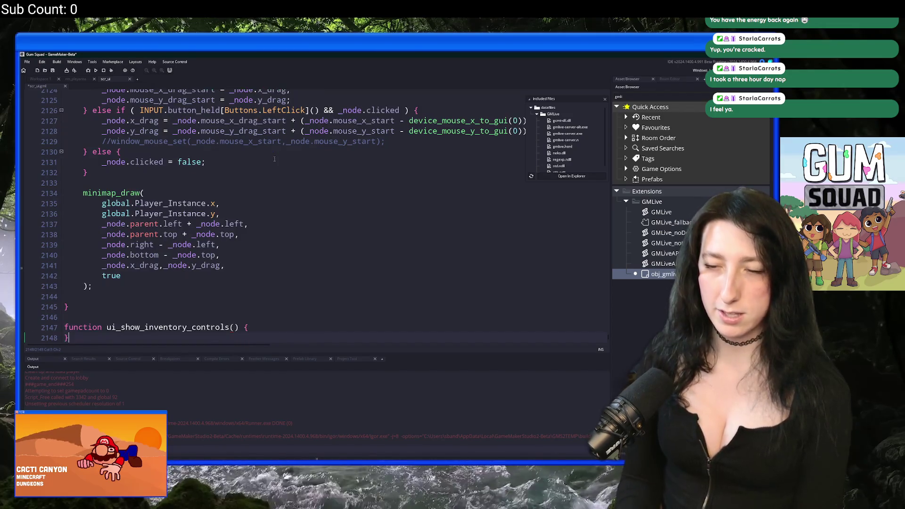
{"action": "type", "text": "fun"}
{"action": "key", "text": "BackSpace"}
{"action": "key", "text": "BackSpace"}
{"action": "key", "text": "BackSpace"}
{"action": "type", "text": "if ( live_call() ) { "}
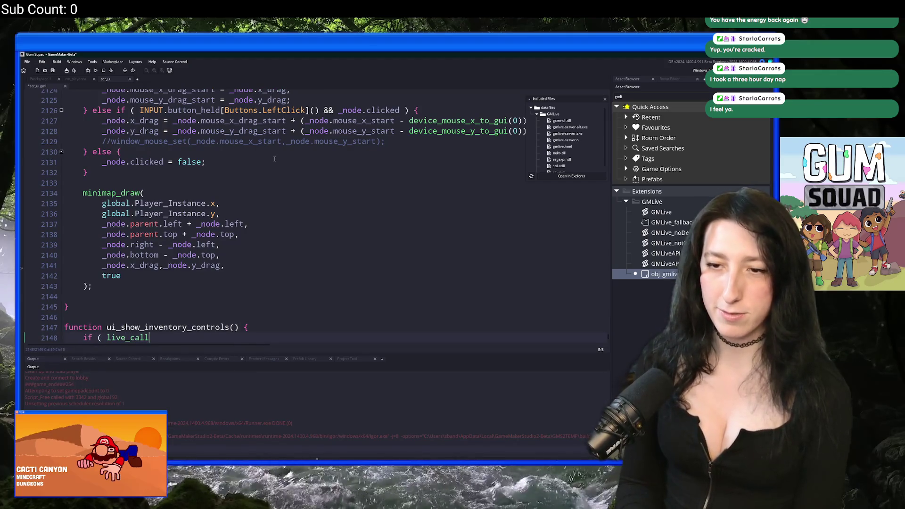
{"action": "type", "text": "return live_result;"}
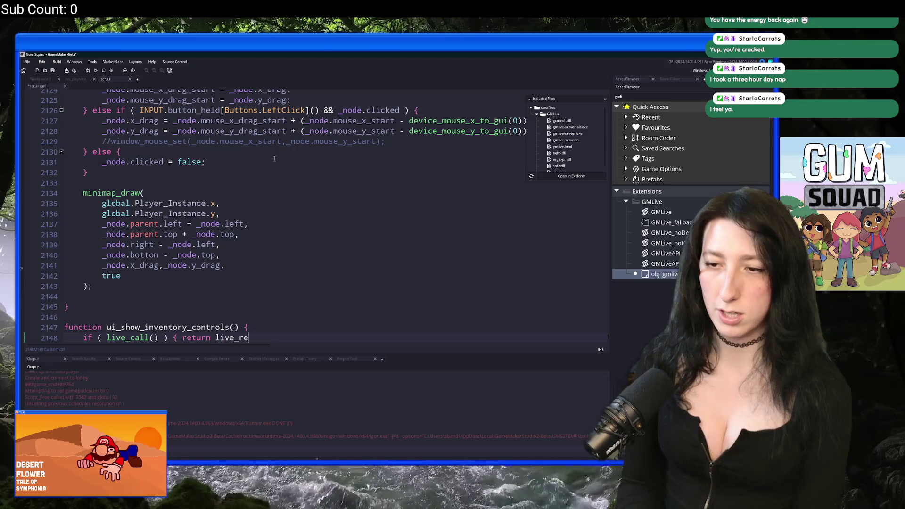
{"action": "key", "text": "Return"}
{"action": "key", "text": "Return"}
{"action": "scroll", "coordinate": [274, 158], "scroll_direction": "down", "scroll_amount": 1}
{"action": "left_click", "coordinate": [169, 273]}
{"action": "double_click", "coordinate": [170, 275]}
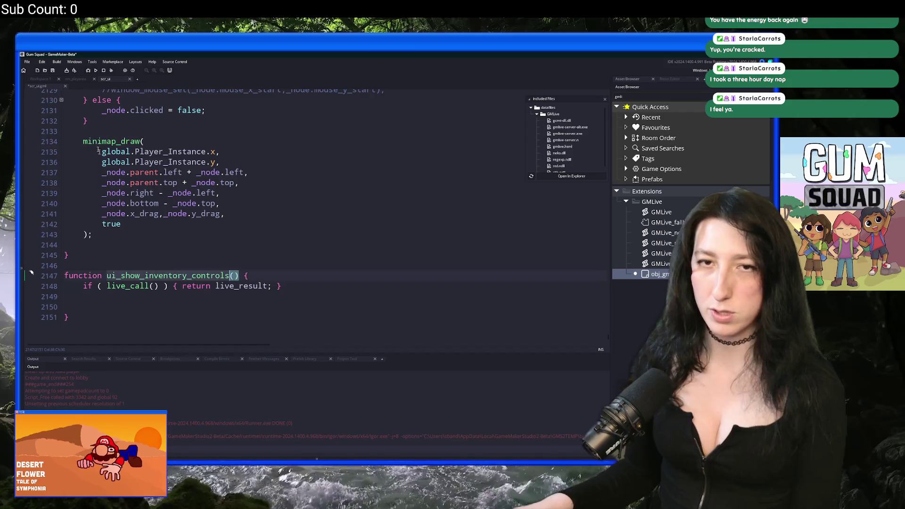
{"action": "left_click", "coordinate": [42, 79]}
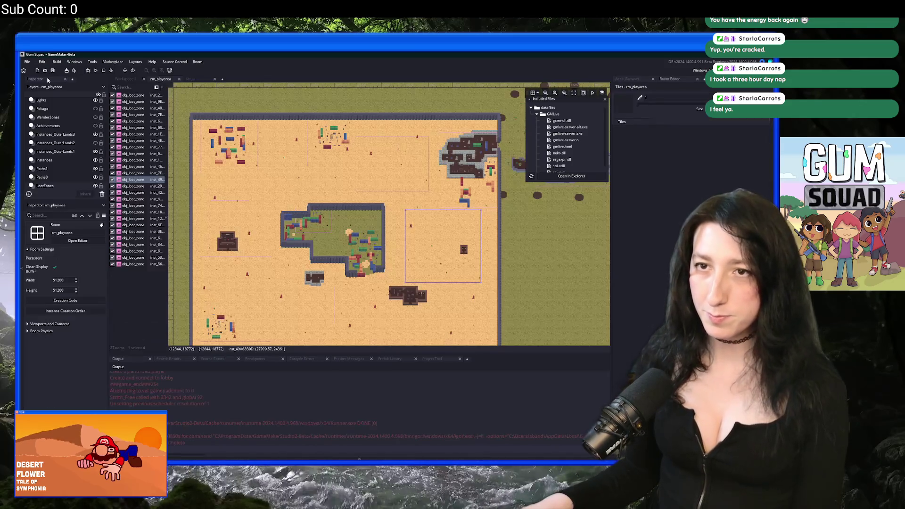
Switch between the scr_ui code, rm_playarea room and the object workspace.
{"action": "left_click", "coordinate": [180, 80]}
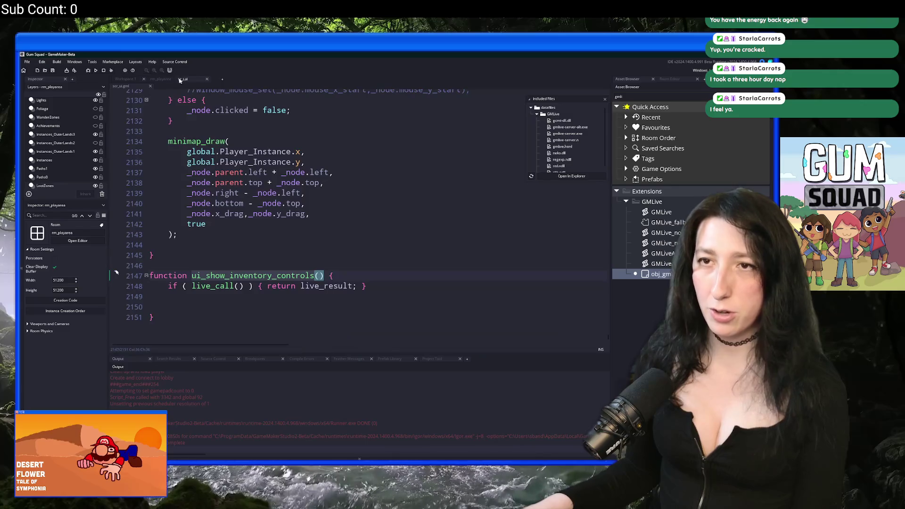
{"action": "left_click", "coordinate": [198, 80]}
{"action": "left_click", "coordinate": [157, 80]}
{"action": "left_click", "coordinate": [131, 79]}
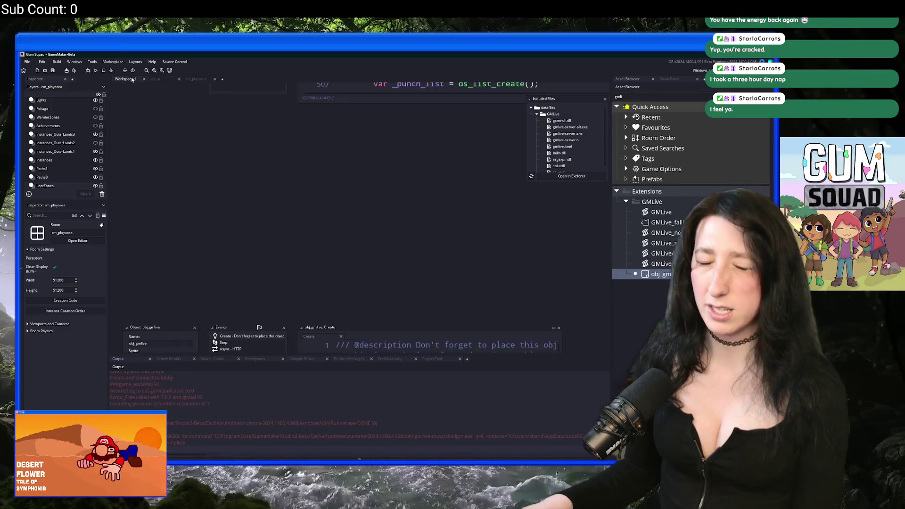
{"action": "scroll", "coordinate": [268, 156], "scroll_direction": "down", "scroll_amount": 5}
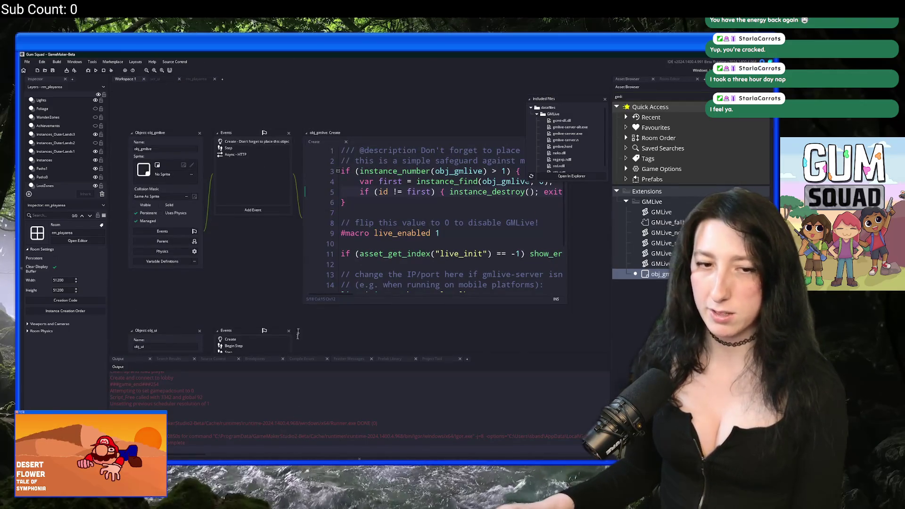
{"action": "scroll", "coordinate": [280, 215], "scroll_direction": "down", "scroll_amount": 3}
{"action": "scroll", "coordinate": [270, 121], "scroll_direction": "down", "scroll_amount": 3}
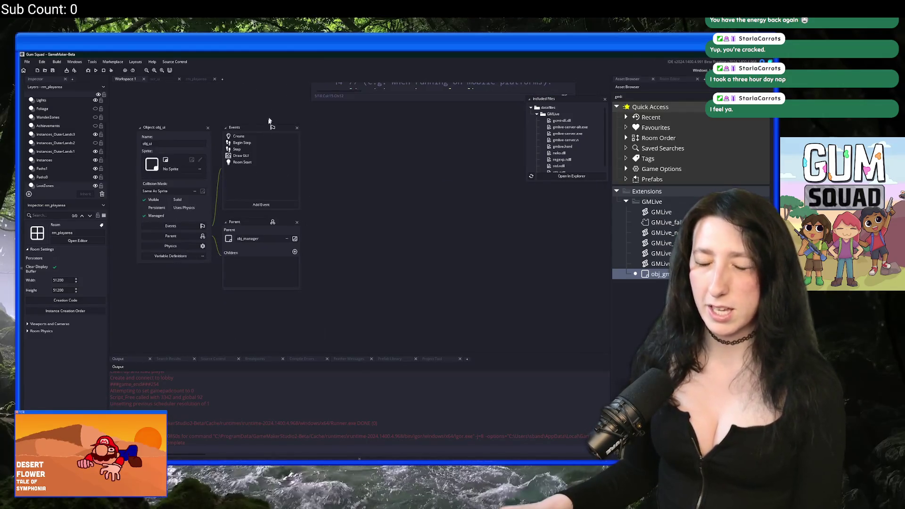
{"action": "scroll", "coordinate": [224, 249], "scroll_direction": "up", "scroll_amount": 5}
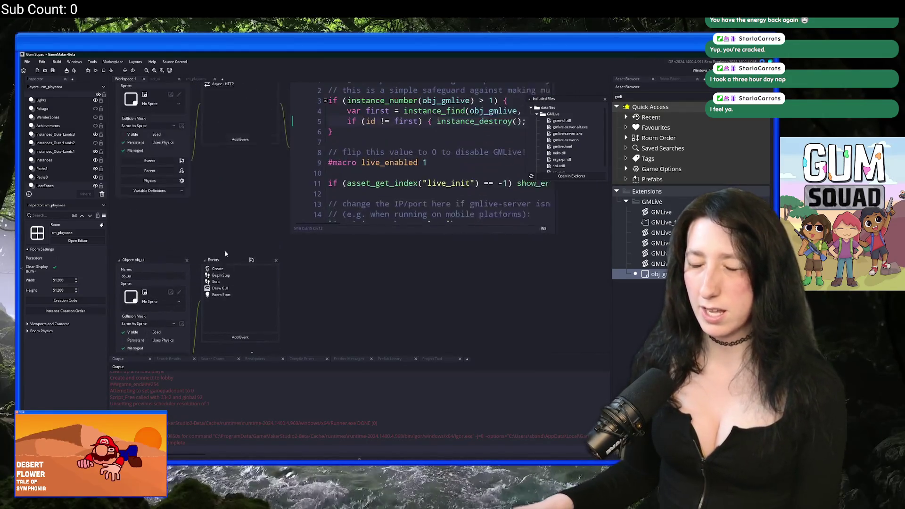
Open obj_ui_inventory_player and its Step event code via asset search.
{"action": "key", "text": "ctrl+t"}
{"action": "type", "text": "pla"}
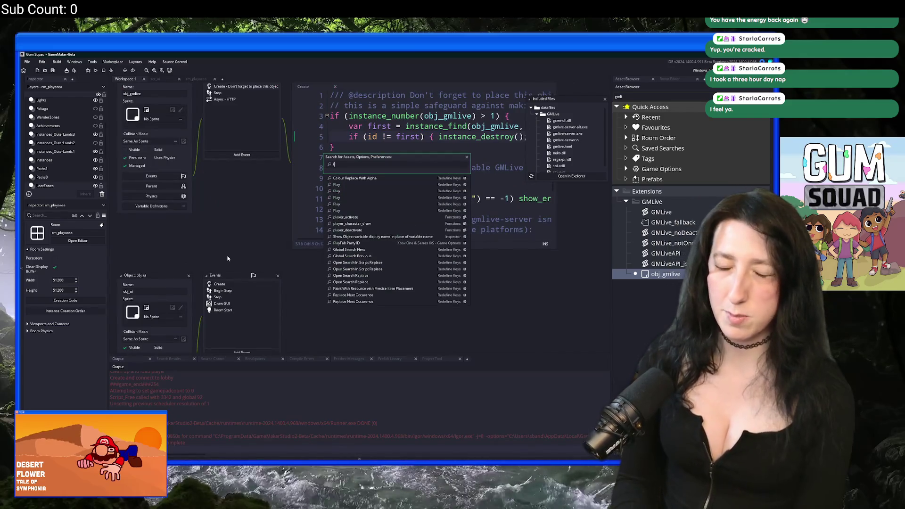
{"action": "type", "text": "ry"}
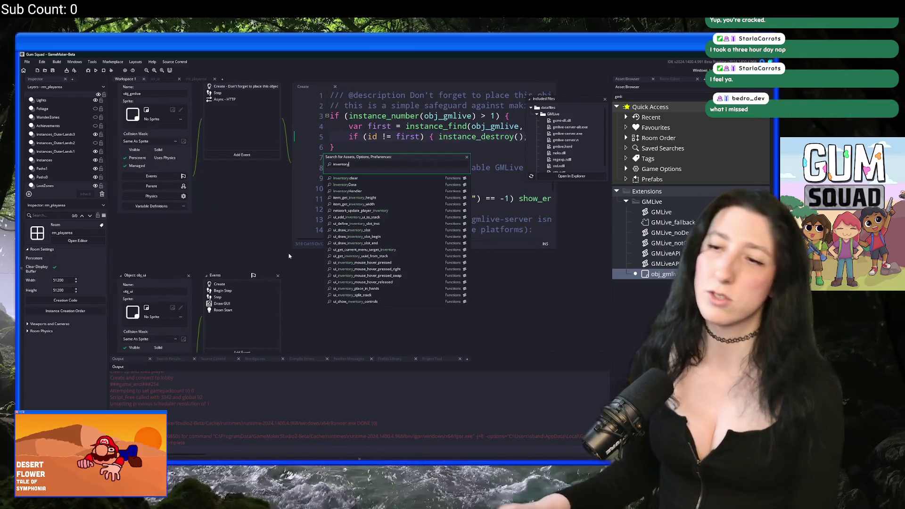
{"action": "type", "text": "_pla"}
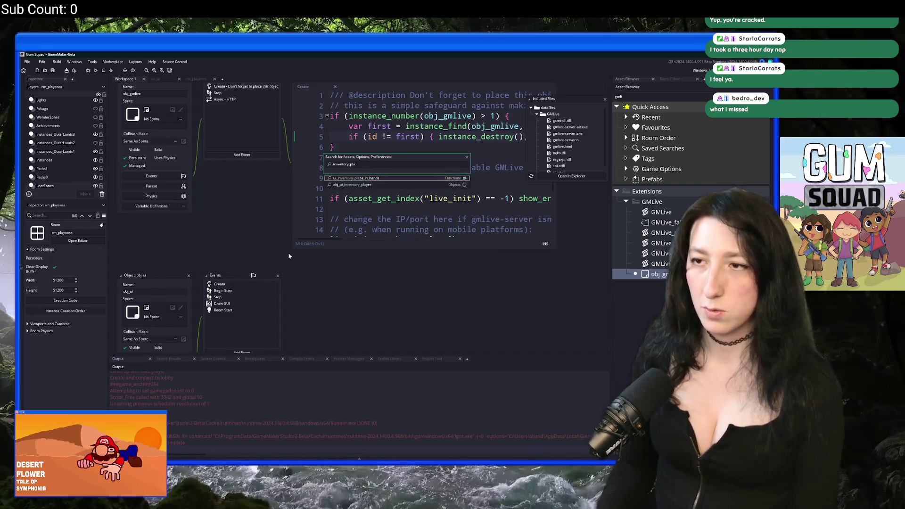
{"action": "scroll", "coordinate": [288, 256], "scroll_direction": "down", "scroll_amount": 2}
{"action": "key", "text": "Return"}
{"action": "double_click", "coordinate": [236, 145]}
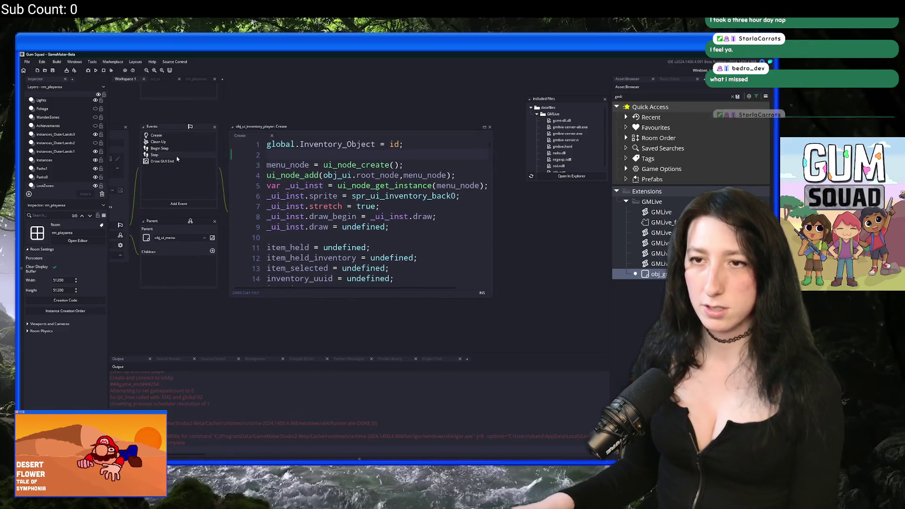
{"action": "left_click", "coordinate": [176, 155]}
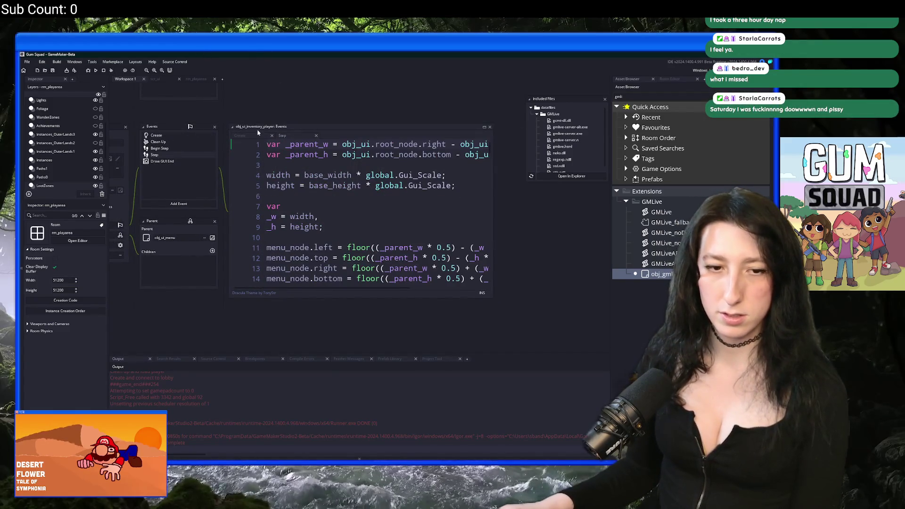
Insert if ( live_call() ) { return live_result; } at the top of the Step code and save.
{"action": "left_click", "coordinate": [362, 173]}
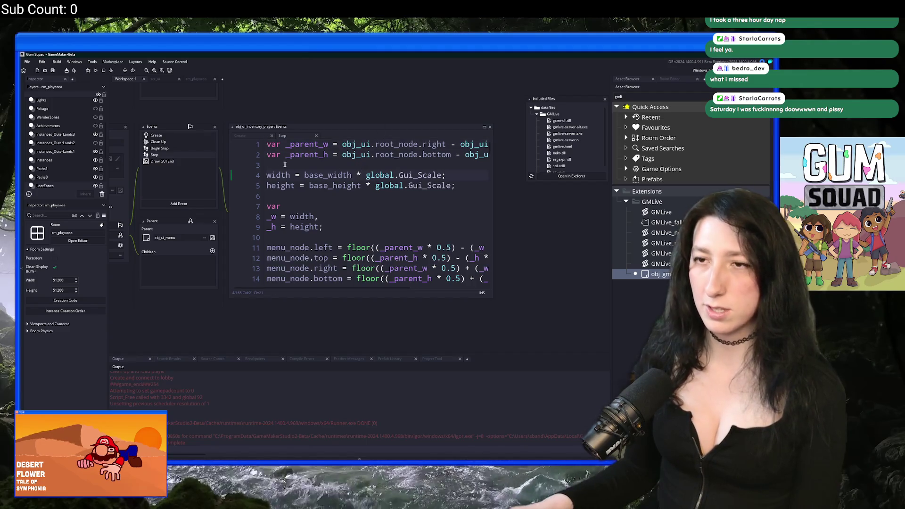
{"action": "key", "text": "Return"}
{"action": "key", "text": "Up"}
{"action": "key", "text": "Return"}
{"action": "key", "text": "Up"}
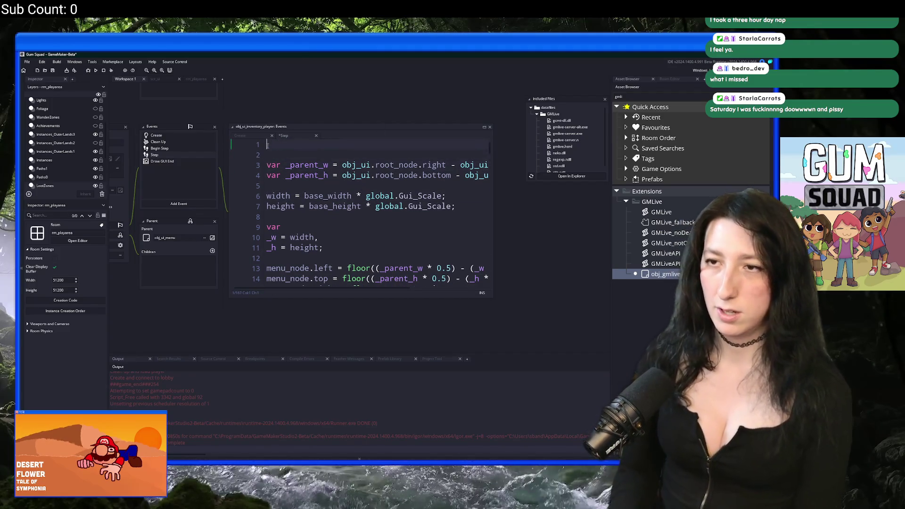
{"action": "type", "text": "ve_cal"}
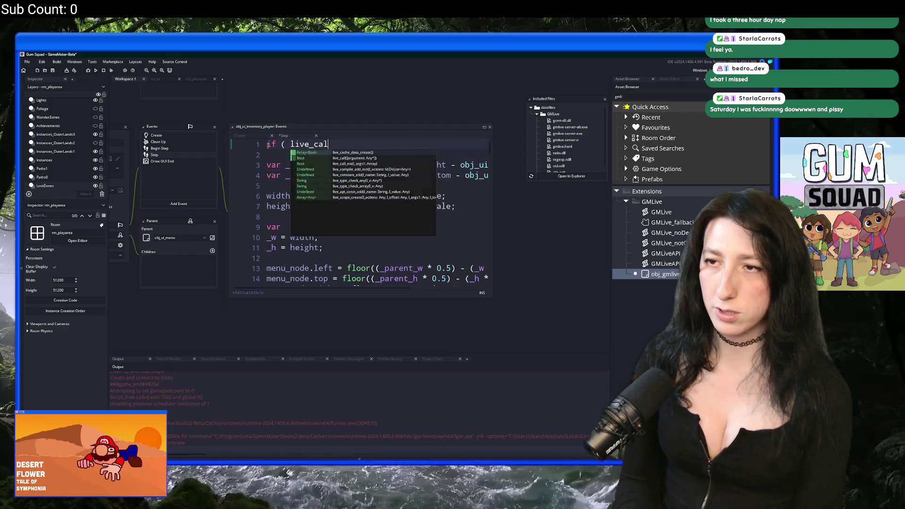
{"action": "type", "text": "l() ) { return live_result; }"}
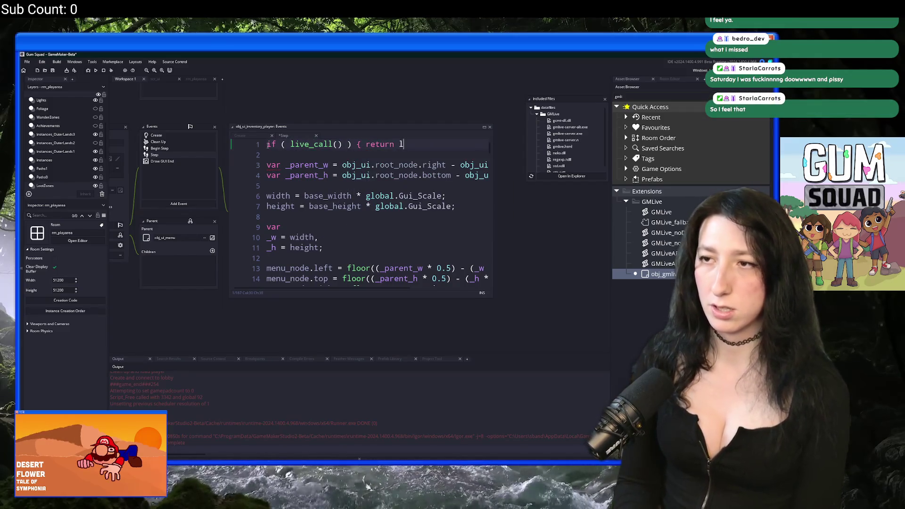
{"action": "key", "text": "ctrl+s"}
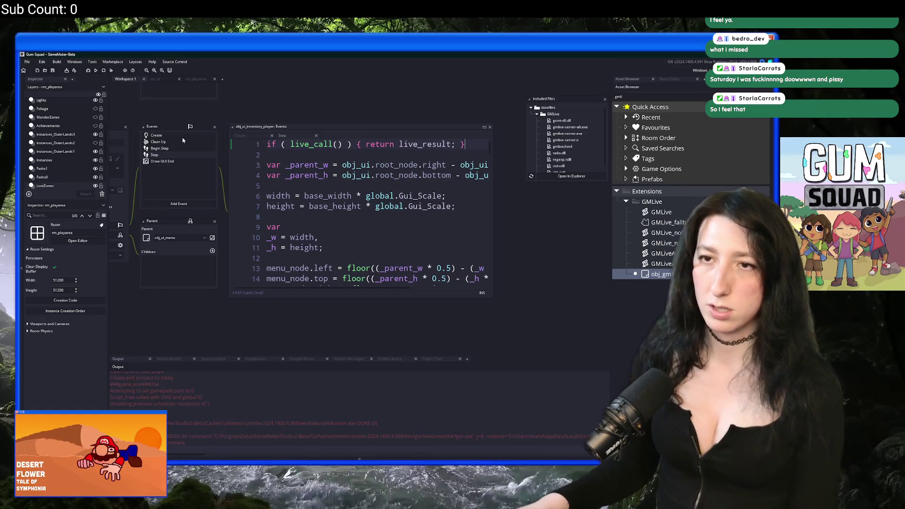
{"action": "double_click", "coordinate": [182, 136]}
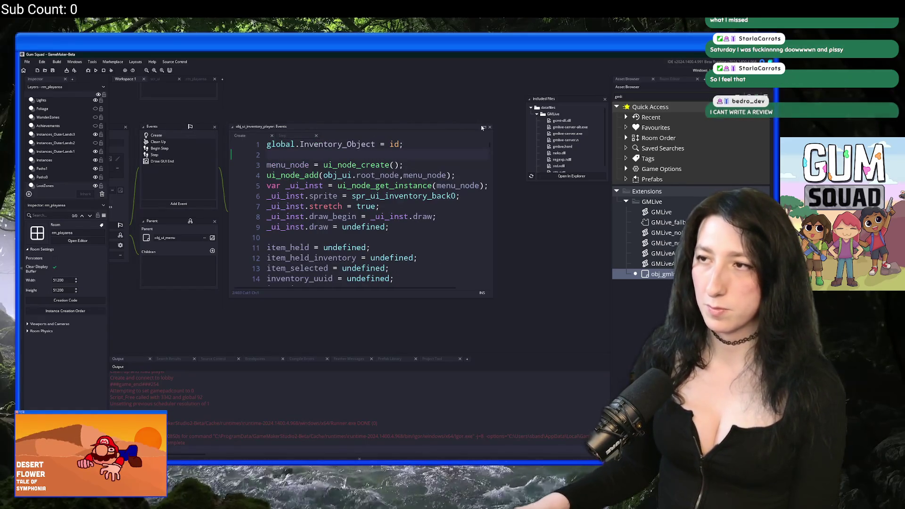
Paste the copied skills button block at line 365 of the Create code.
{"action": "key", "text": "ctrl+End"}
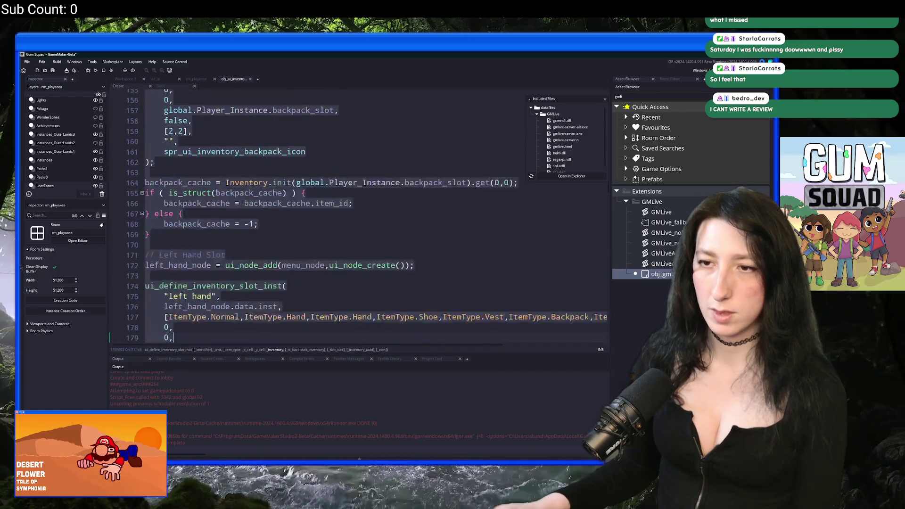
{"action": "scroll", "coordinate": [329, 253], "scroll_direction": "down", "scroll_amount": 1}
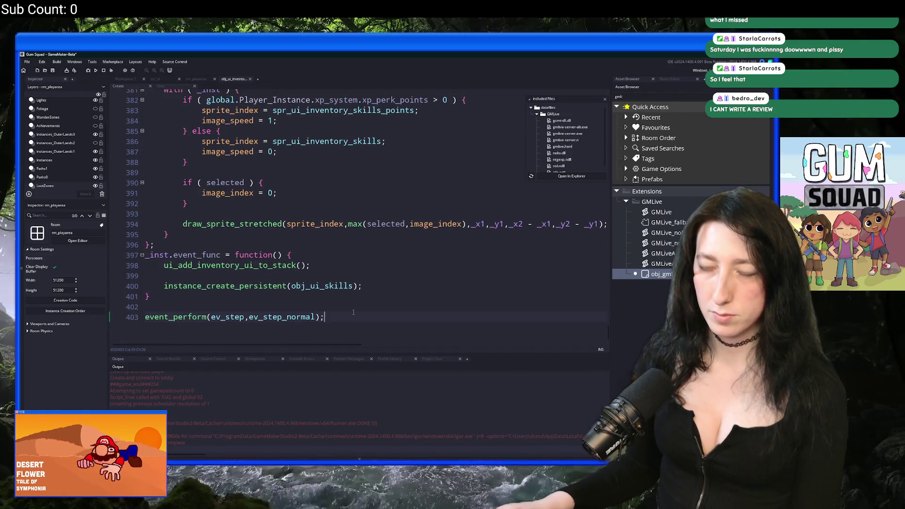
{"action": "left_click", "coordinate": [329, 255]}
{"action": "scroll", "coordinate": [329, 249], "scroll_direction": "up", "scroll_amount": 7}
{"action": "left_click", "coordinate": [175, 149]}
{"action": "key", "text": "ctrl+v"}
Rename the block's comment from the skills button to '// Inventory Controls'.
{"action": "scroll", "coordinate": [225, 176], "scroll_direction": "up", "scroll_amount": 5}
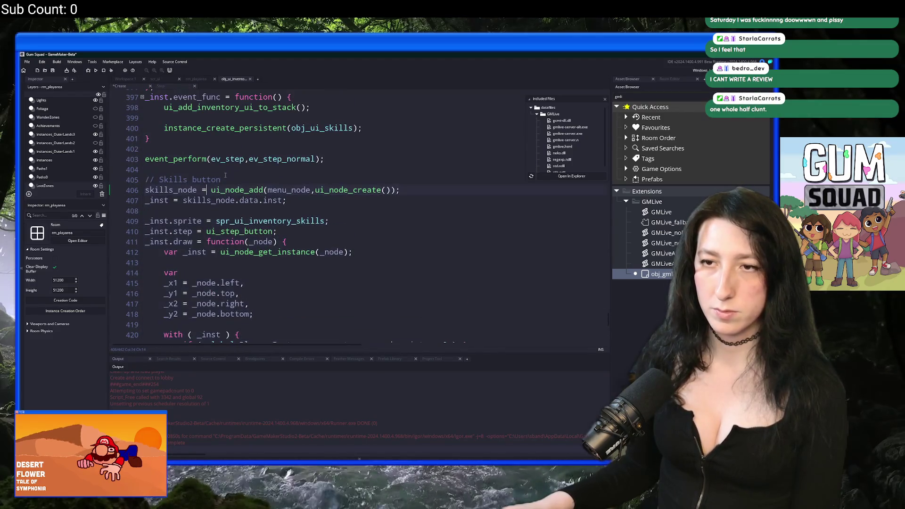
{"action": "double_click", "coordinate": [172, 179]}
{"action": "key", "text": "BackSpace"}
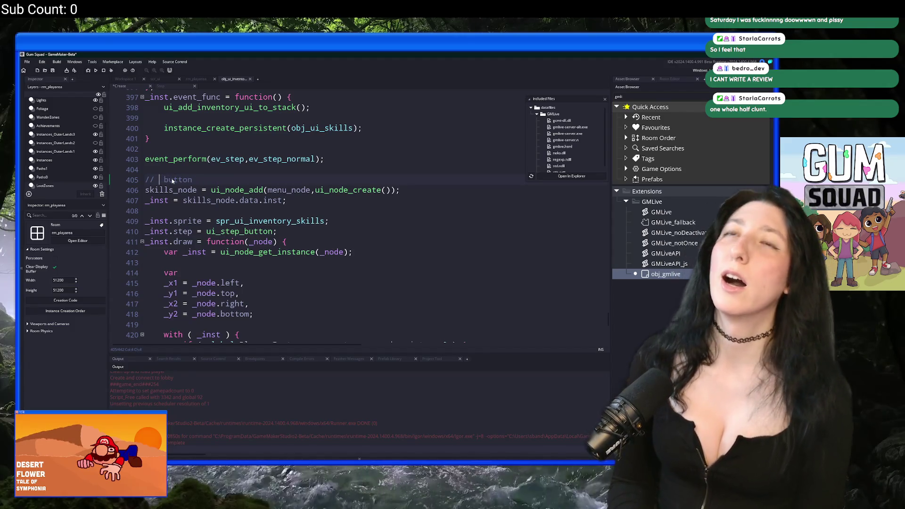
{"action": "type", "text": "Invend"}
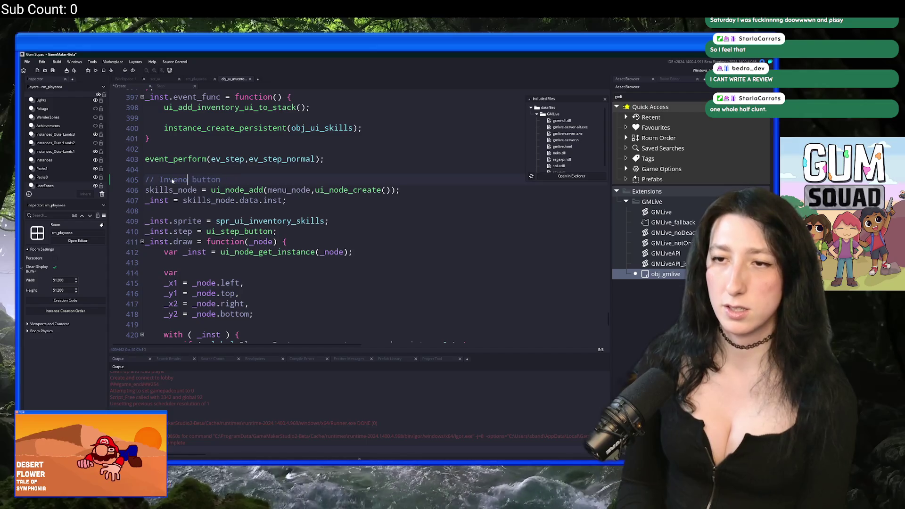
{"action": "type", "text": "ory Controls"}
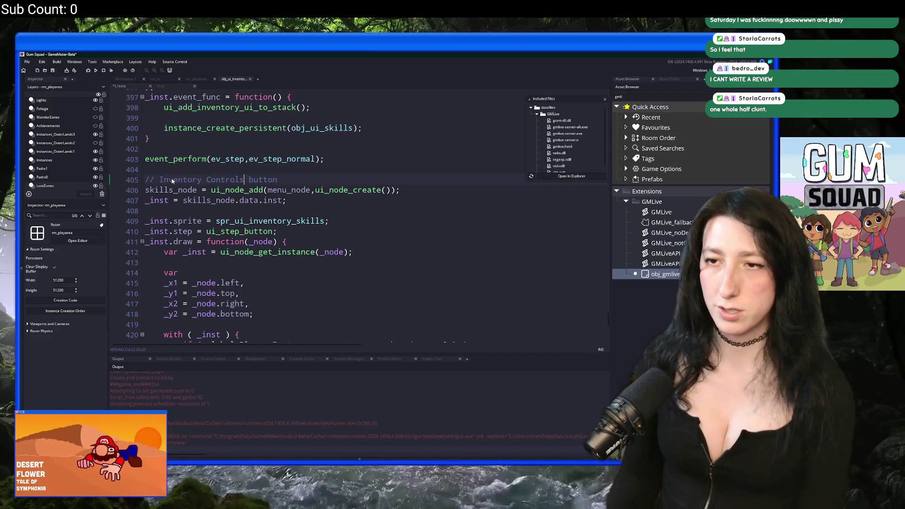
{"action": "key", "text": "Delete"}
{"action": "key", "text": "Delete"}
{"action": "key", "text": "Delete"}
Replace ui_step_button with undefined in the node's _inst.step assignment.
{"action": "scroll", "coordinate": [256, 170], "scroll_direction": "down", "scroll_amount": 2}
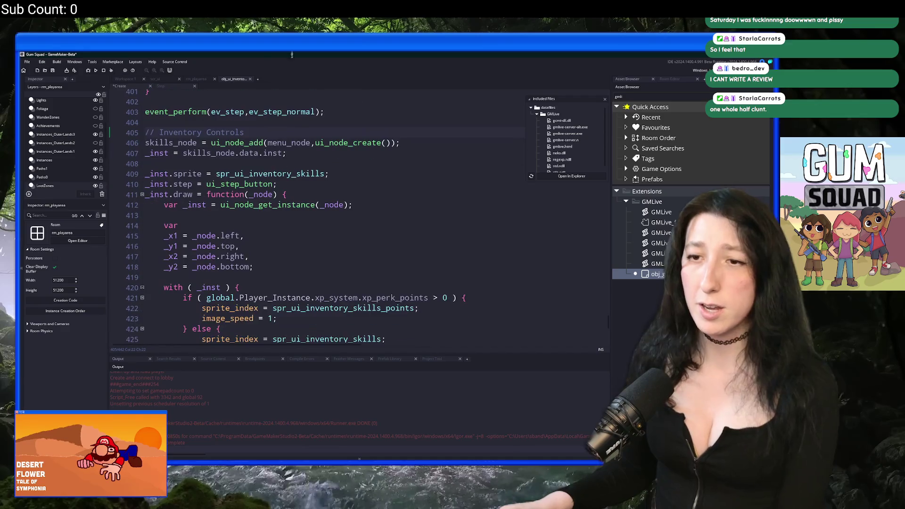
{"action": "middle_click", "coordinate": [250, 184]}
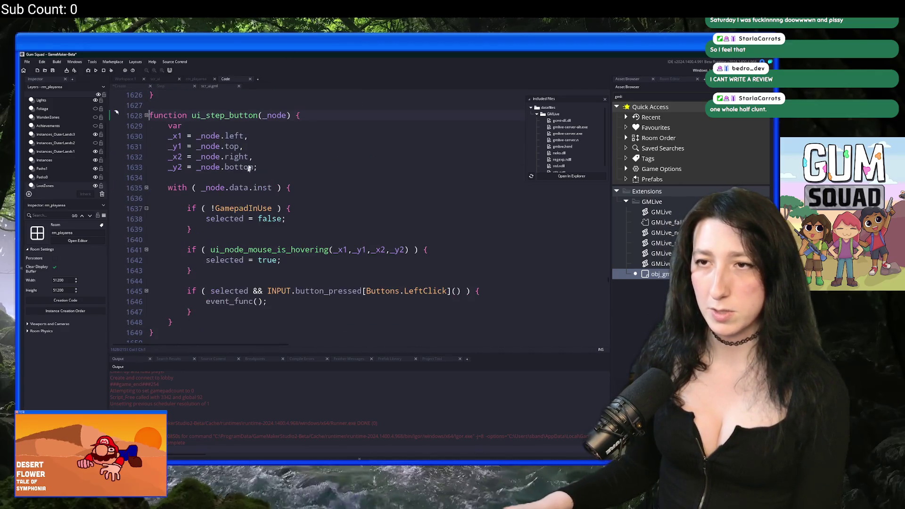
{"action": "middle_click", "coordinate": [207, 89]}
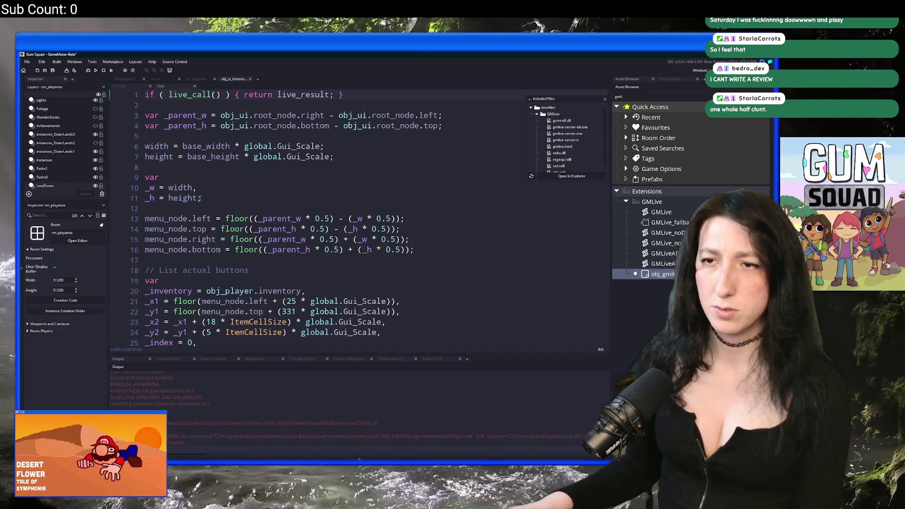
{"action": "double_click", "coordinate": [245, 184]}
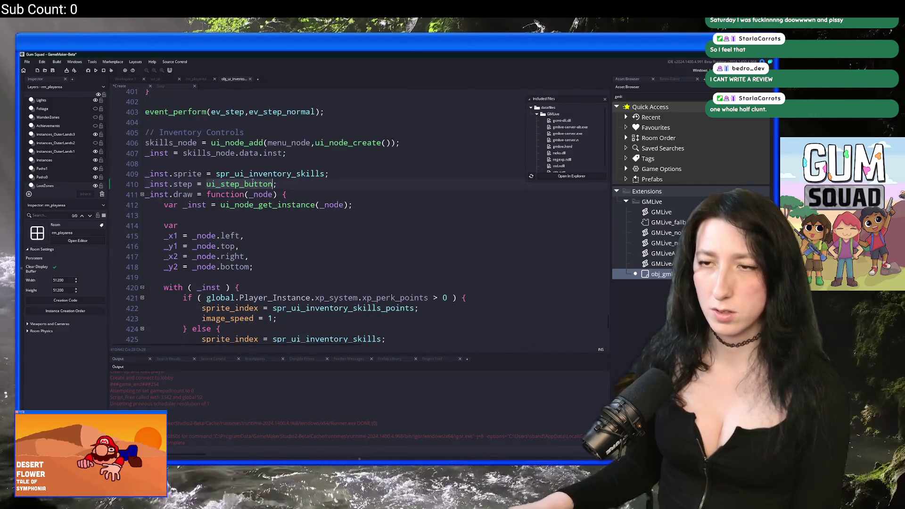
{"action": "type", "text": "undefined"}
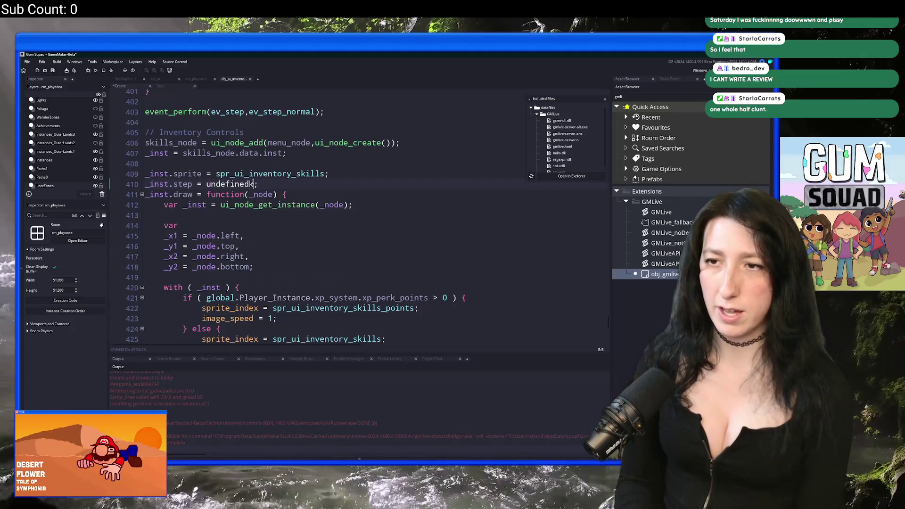
{"action": "left_click", "coordinate": [284, 153]}
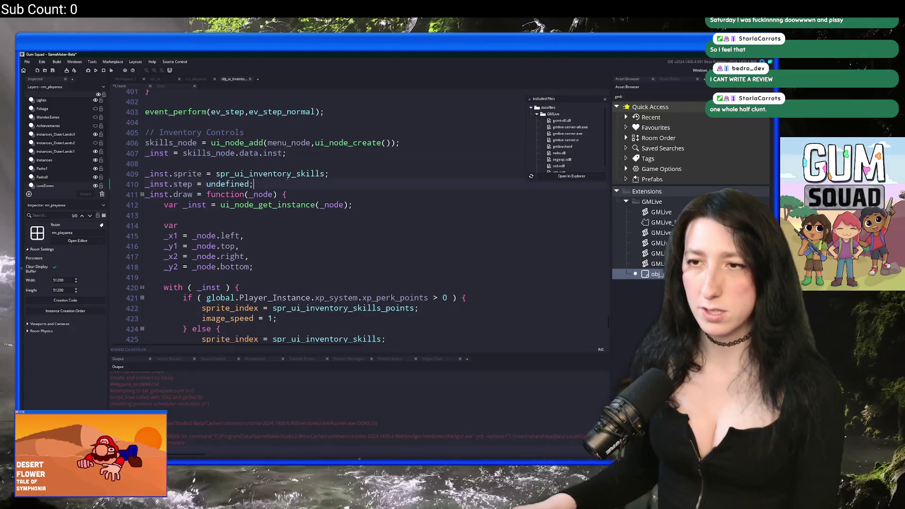
Change _inst.sprite to spr_ui_nineslice4 using autocomplete.
{"action": "scroll", "coordinate": [292, 179], "scroll_direction": "up", "scroll_amount": 1}
{"action": "scroll", "coordinate": [301, 176], "scroll_direction": "down", "scroll_amount": 1}
{"action": "left_click", "coordinate": [323, 174]}
{"action": "left_click_drag", "start_coordinate": [324, 174], "coordinate": [249, 174]}
{"action": "type", "text": "nin"}
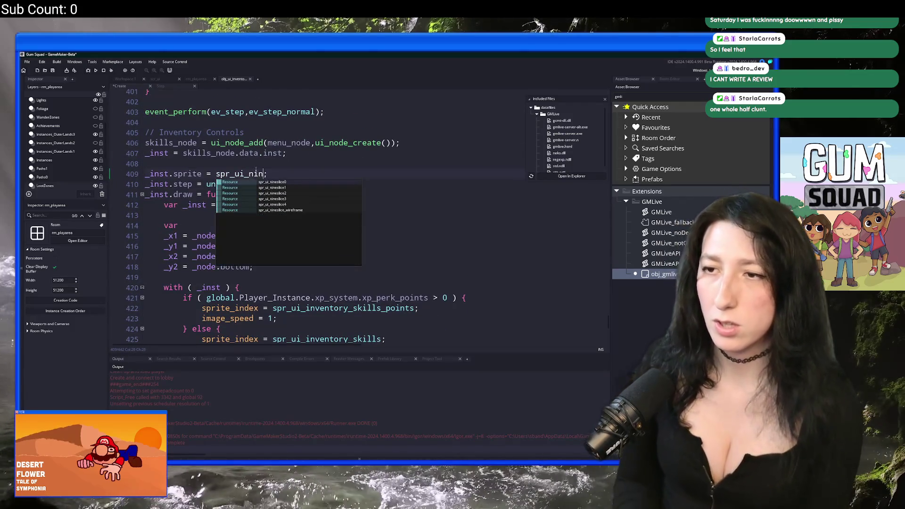
{"action": "key", "text": "Down"}
{"action": "key", "text": "Down"}
{"action": "key", "text": "Down"}
{"action": "key", "text": "Return"}
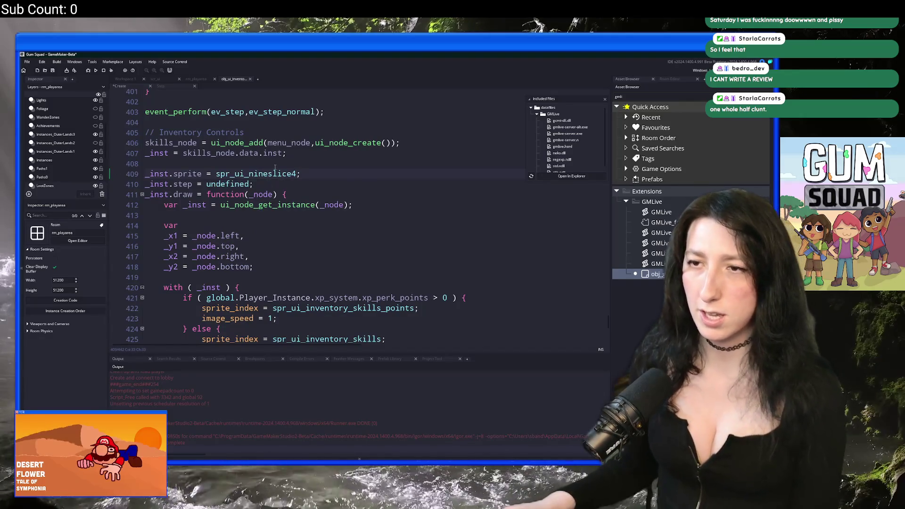
{"action": "mouse_move", "coordinate": [273, 173]}
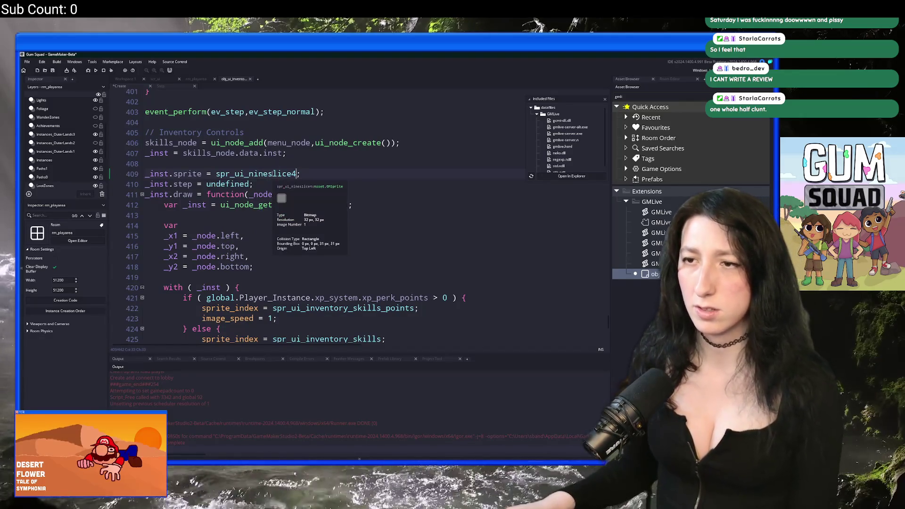
{"action": "left_click", "coordinate": [356, 177]}
{"action": "scroll", "coordinate": [355, 177], "scroll_direction": "down", "scroll_amount": 1}
{"action": "scroll", "coordinate": [224, 162], "scroll_direction": "down", "scroll_amount": 1}
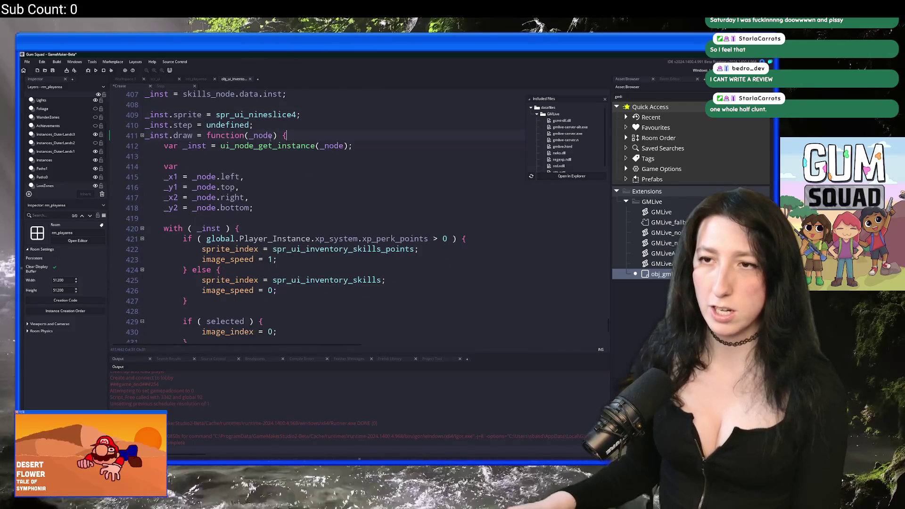
{"action": "mouse_move", "coordinate": [333, 139]}
{"action": "left_mouse_down"}
{"action": "mouse_move", "coordinate": [228, 458]}
{"action": "mouse_move", "coordinate": [236, 339]}
{"action": "mouse_move", "coordinate": [330, 287]}
{"action": "mouse_move", "coordinate": [319, 322]}
{"action": "left_mouse_up"}
Replace the old inline draw function with _inst.draw = ui_show_inventory_controls(controls_node).
{"action": "key", "text": "BackSpace"}
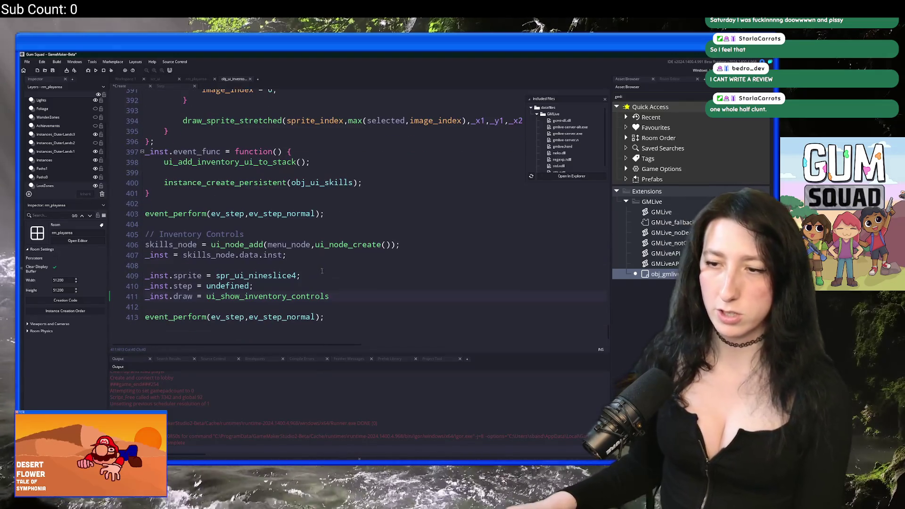
{"action": "type", "text": "(_node"}
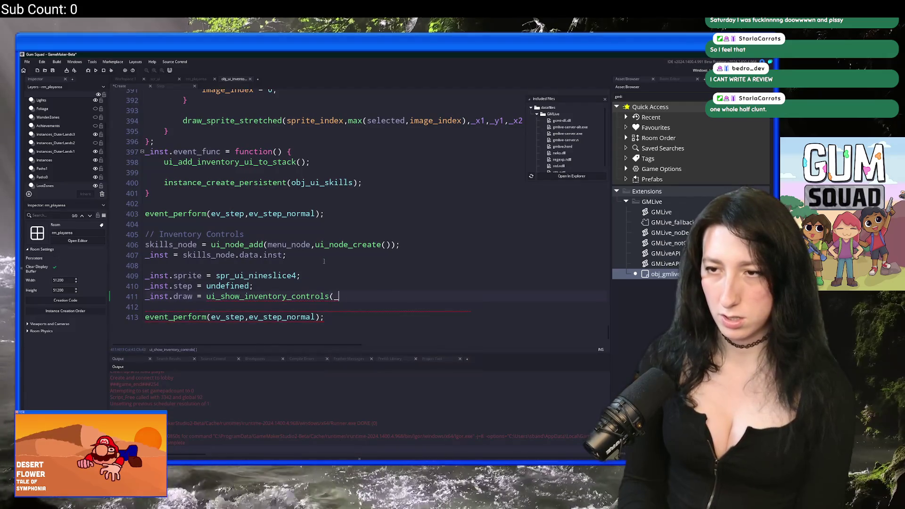
{"action": "key", "text": "BackSpace"}
{"action": "key", "text": "BackSpace"}
{"action": "key", "text": "BackSpace"}
{"action": "type", "text": "c"}
{"action": "type", "text": "node);"}
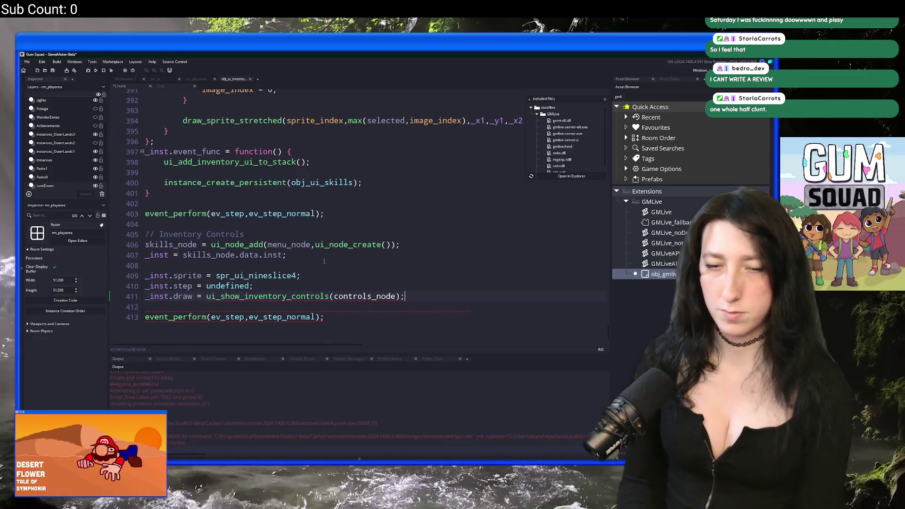
{"action": "key", "text": "Left"}
{"action": "key", "text": "Left"}
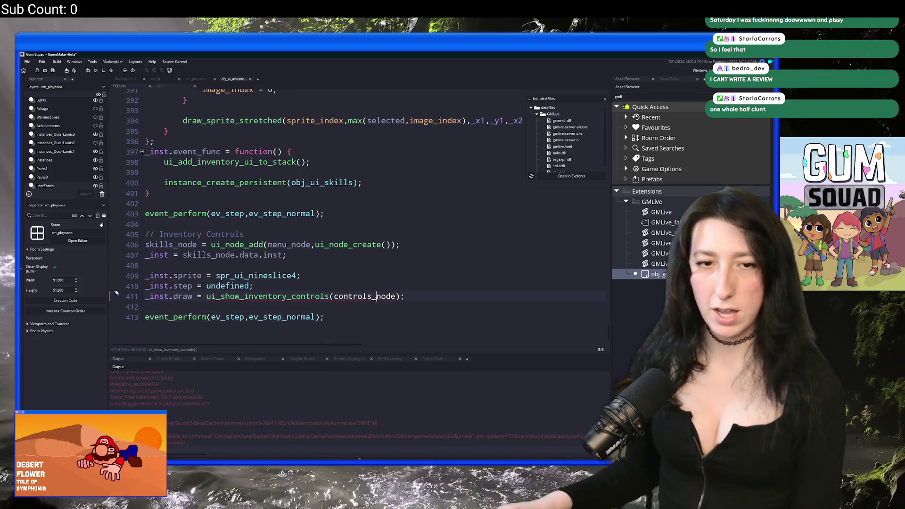
{"action": "key", "text": "BackSpace"}
{"action": "key", "text": "BackSpace"}
{"action": "key", "text": "BackSpace"}
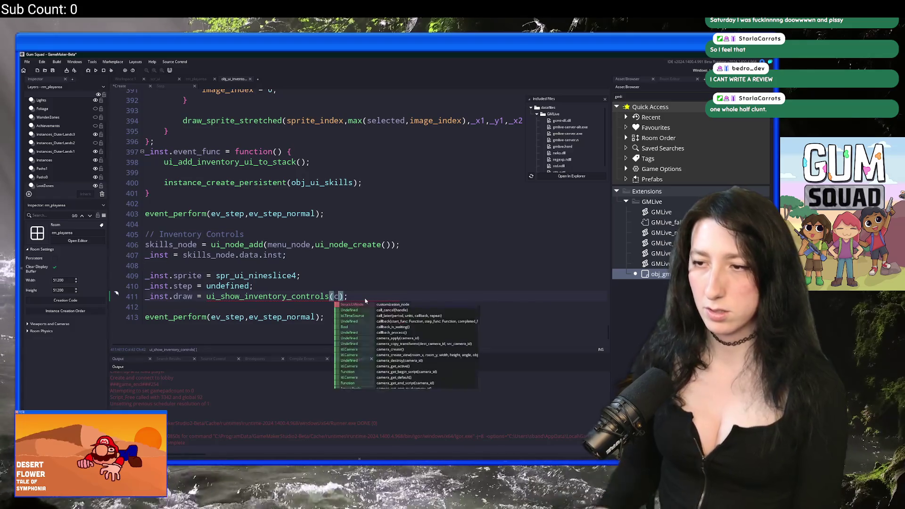
{"action": "type", "text": "ontrols_node"}
Rename skills_node to controls_node on lines 406–407 and open the ui_show_inventory_controls definition.
{"action": "left_click", "coordinate": [169, 245]}
{"action": "double_click", "coordinate": [168, 244]}
{"action": "type", "text": "controls_node"}
{"action": "double_click", "coordinate": [207, 255]}
{"action": "type", "text": "controls_node"}
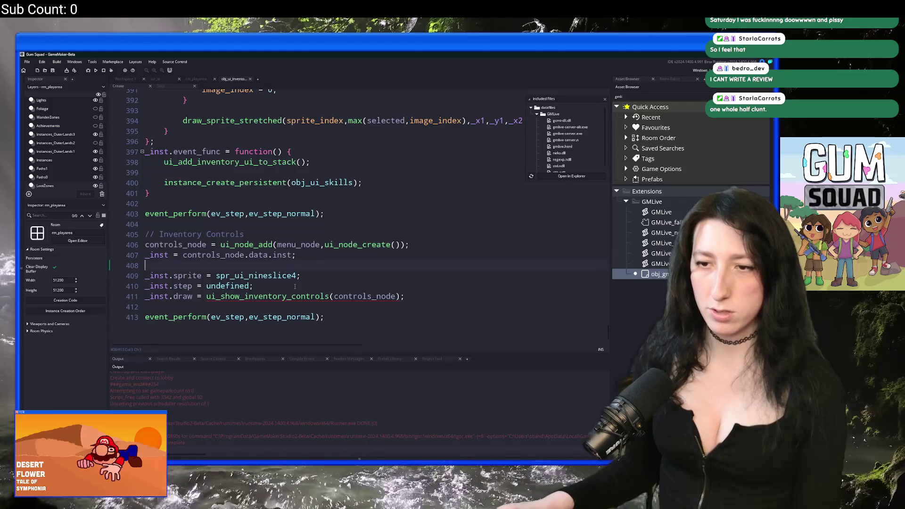
{"action": "left_click", "coordinate": [295, 286]}
{"action": "left_click", "coordinate": [330, 296]}
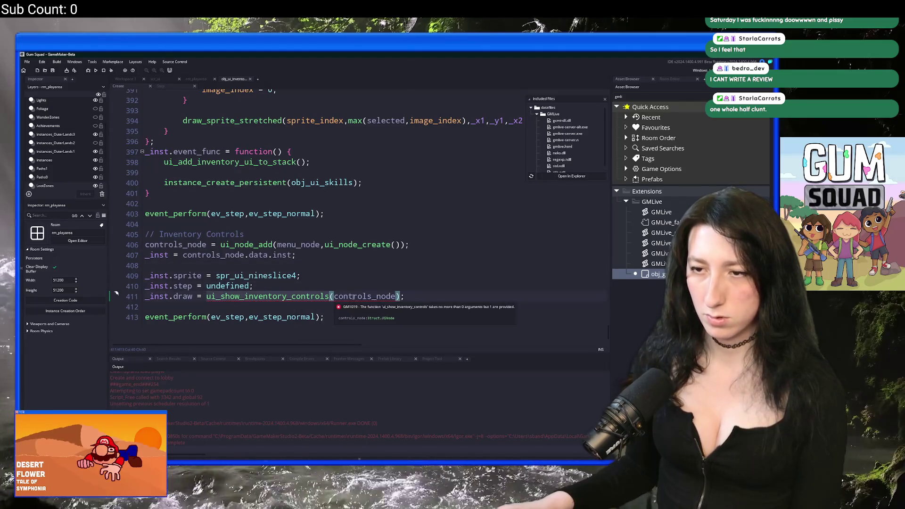
{"action": "middle_click", "coordinate": [326, 296]}
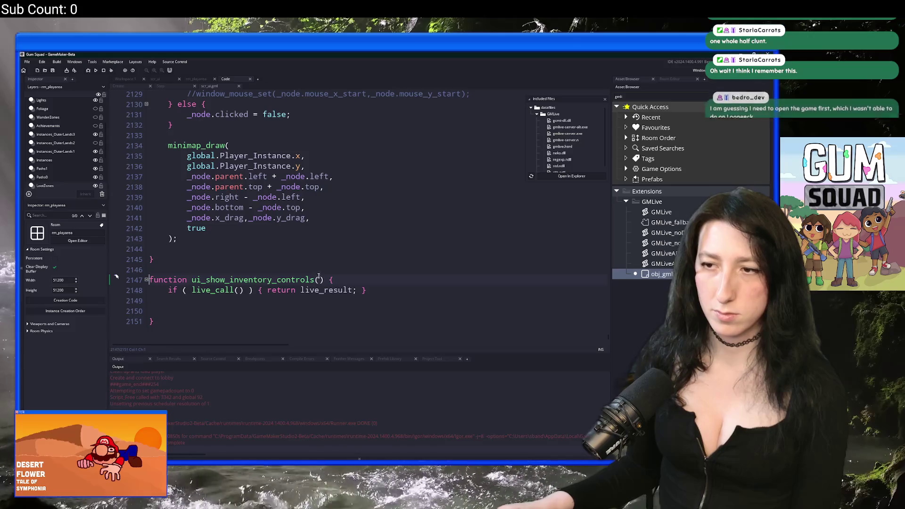
Add a _node parameter to ui_show_inventory_controls and pass _node into its live_call.
{"action": "type", "text": "_node"}
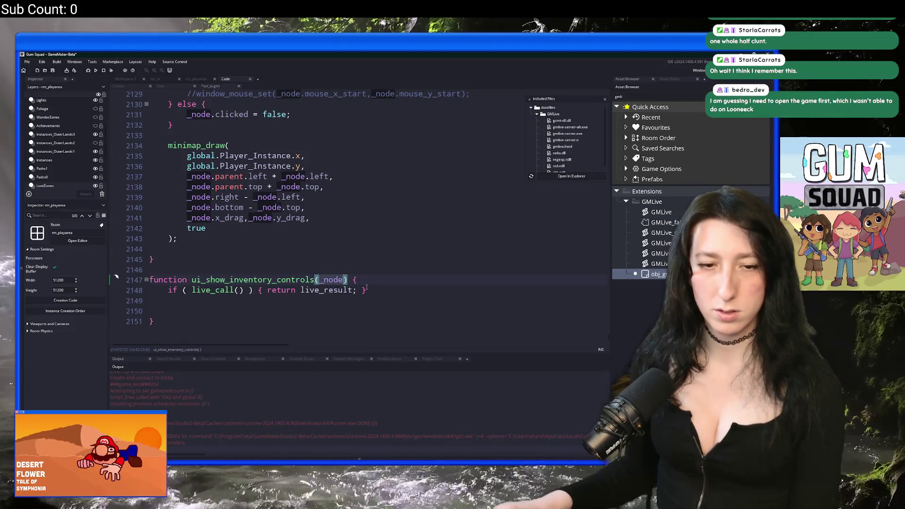
{"action": "left_click", "coordinate": [391, 281]}
{"action": "key", "text": "Left"}
{"action": "type", "text": "_node"}
{"action": "left_click", "coordinate": [444, 292]}
{"action": "key", "text": "Return"}
{"action": "key", "text": "Return"}
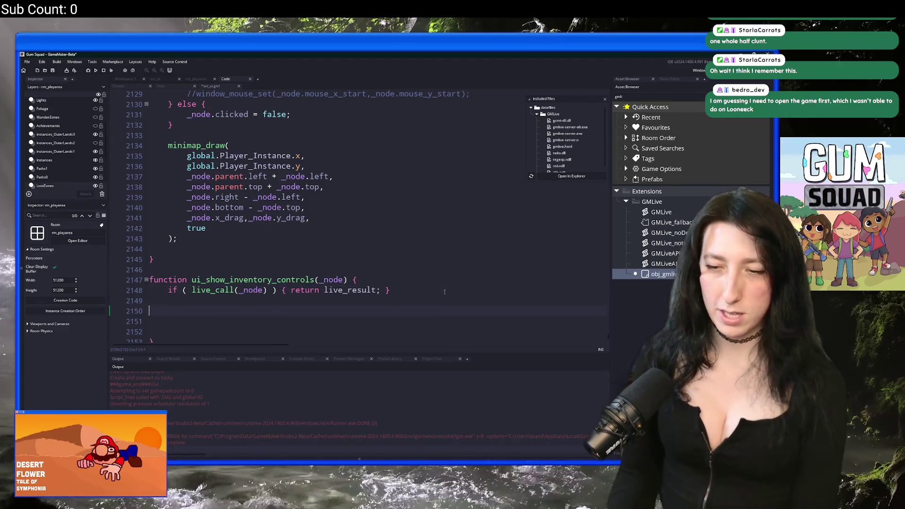
{"action": "key", "text": "BackSpace"}
{"action": "key", "text": "BackSpace"}
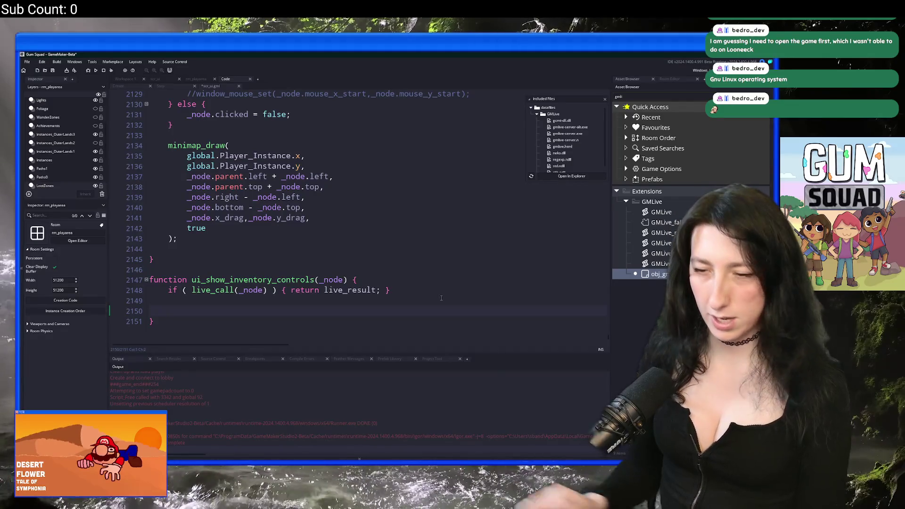
{"action": "type", "text": "_node"}
{"action": "key", "text": "ctrl+BackSpace"}
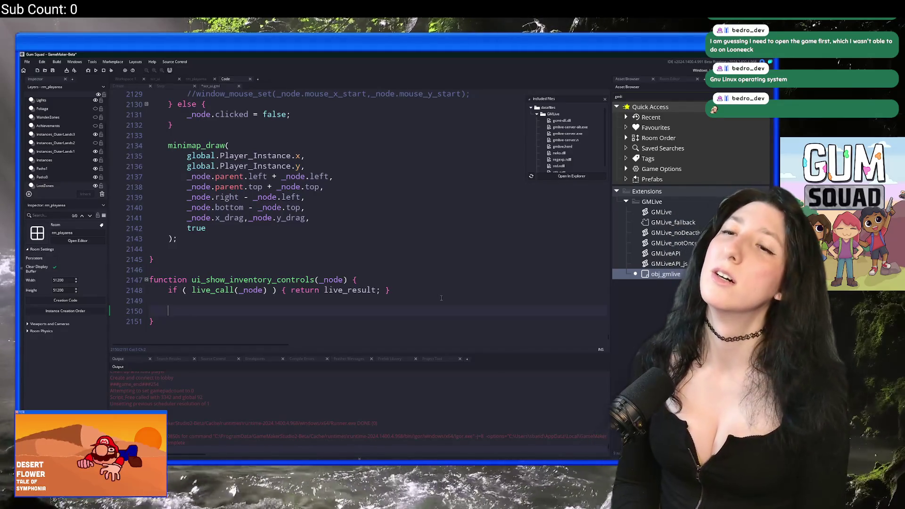
Save the project and go back to the Step event code.
{"action": "key", "text": "ctrl+s"}
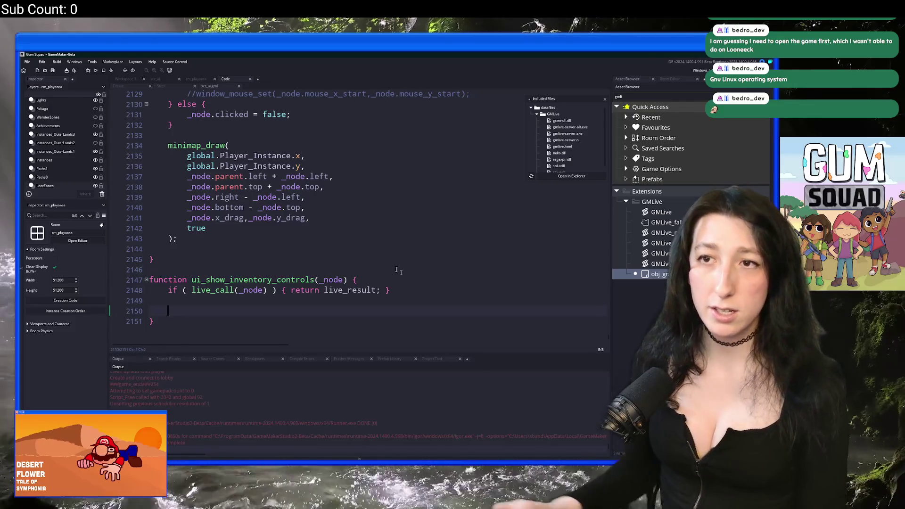
{"action": "left_click", "coordinate": [161, 86]}
{"action": "scroll", "coordinate": [245, 170], "scroll_direction": "down", "scroll_amount": 2}
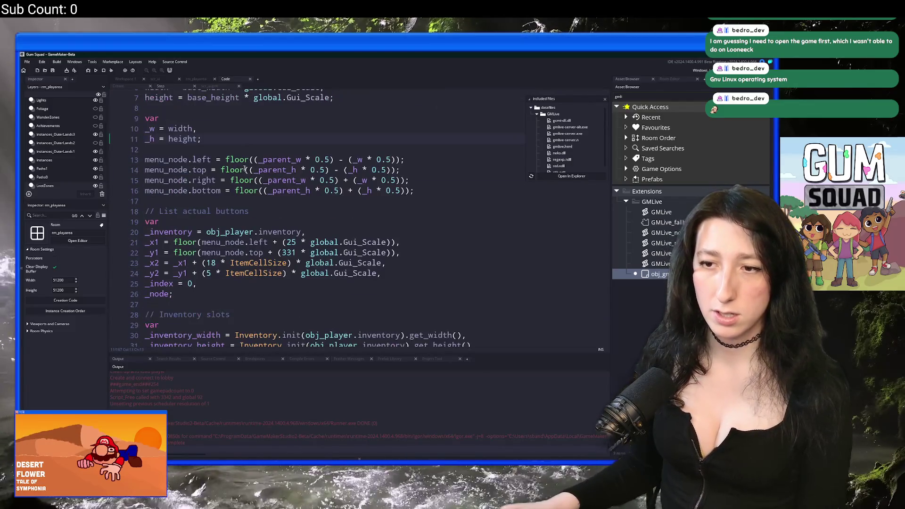
{"action": "left_click", "coordinate": [141, 84]}
{"action": "key", "text": "F5"}
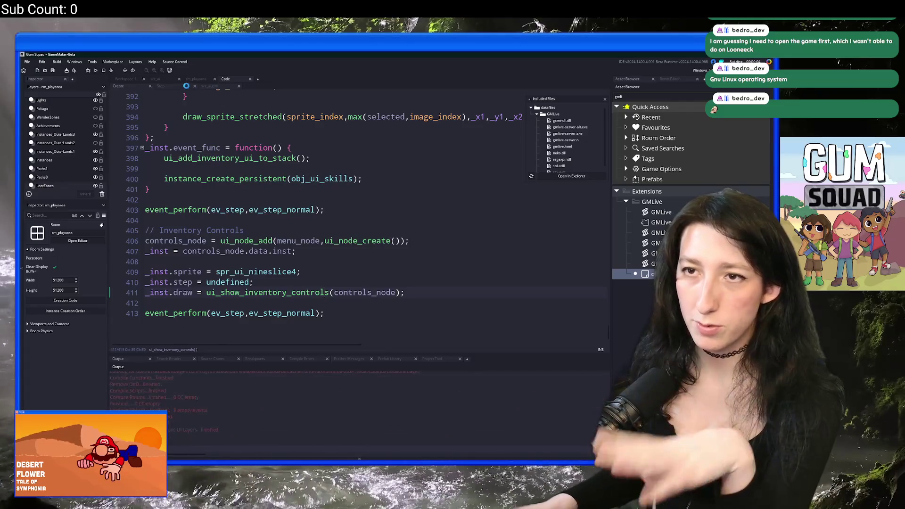
{"action": "left_click", "coordinate": [160, 86]}
{"action": "scroll", "coordinate": [306, 220], "scroll_direction": "down", "scroll_amount": 5}
{"action": "key", "text": "ctrl+End"}
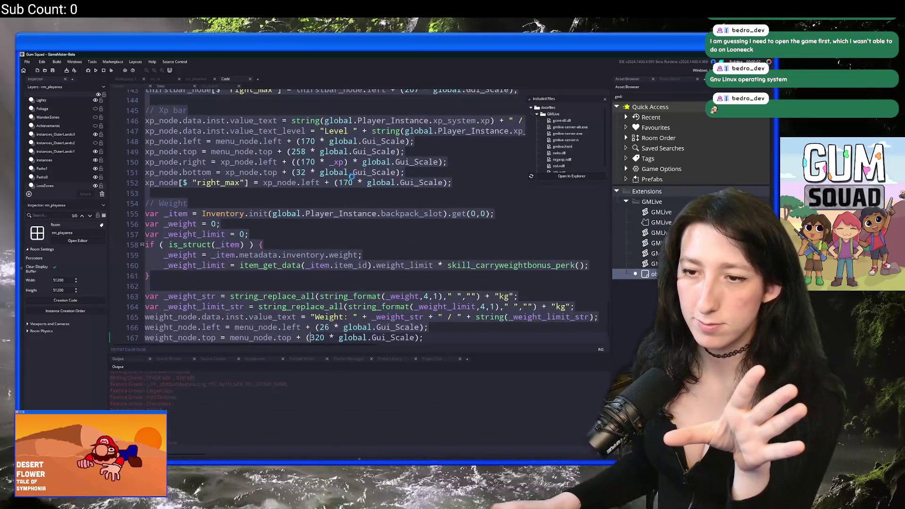
{"action": "scroll", "coordinate": [423, 267], "scroll_direction": "up", "scroll_amount": 9}
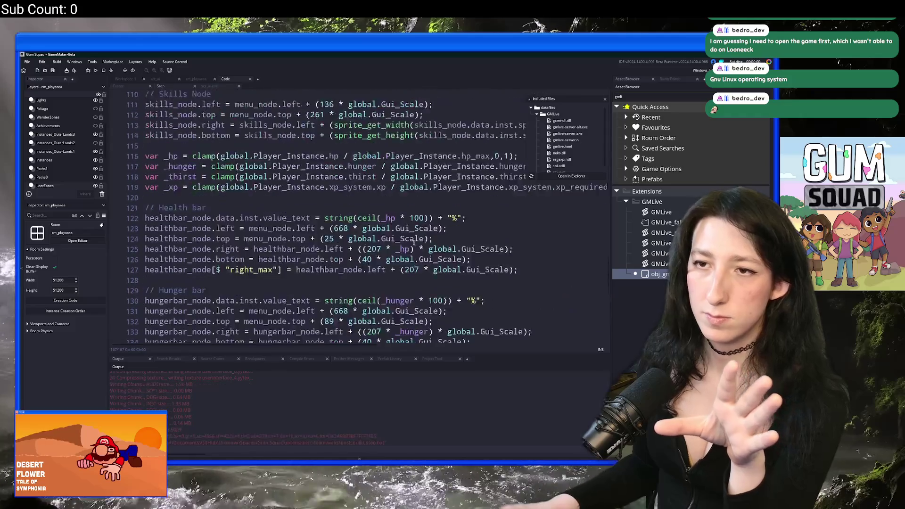
{"action": "scroll", "coordinate": [365, 197], "scroll_direction": "down", "scroll_amount": 14}
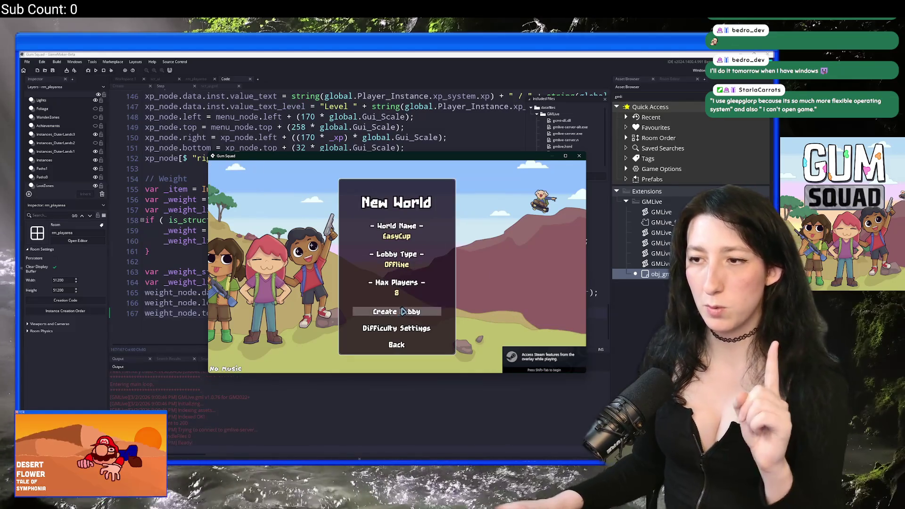
{"action": "left_click", "coordinate": [398, 315]}
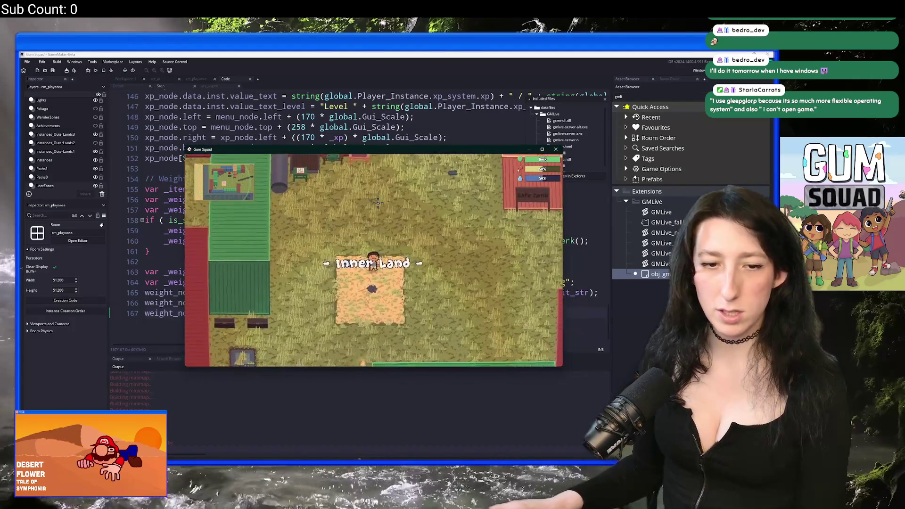
{"action": "key", "text": "d"}
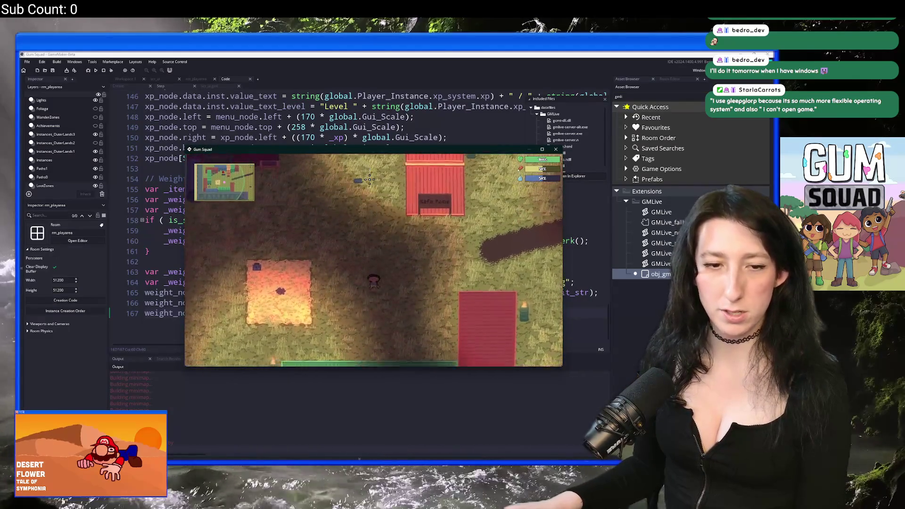
{"action": "key", "text": "s"}
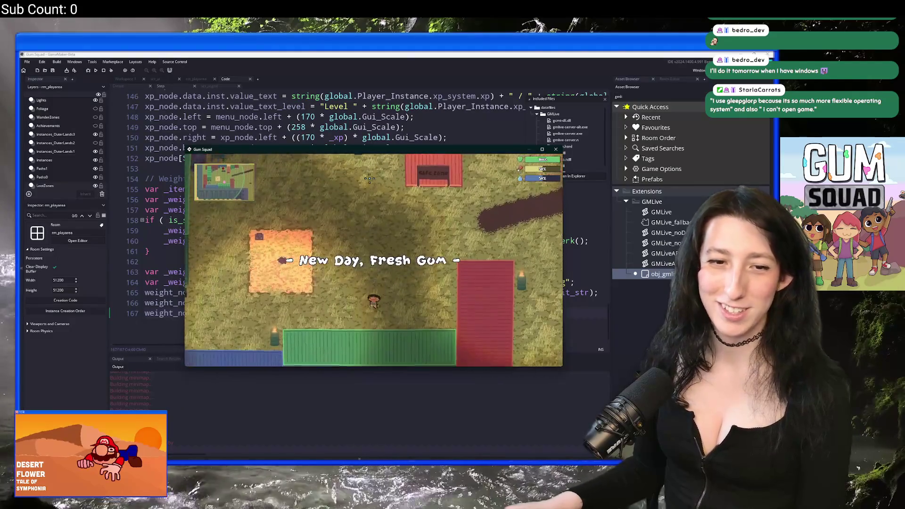
{"action": "key", "text": "i"}
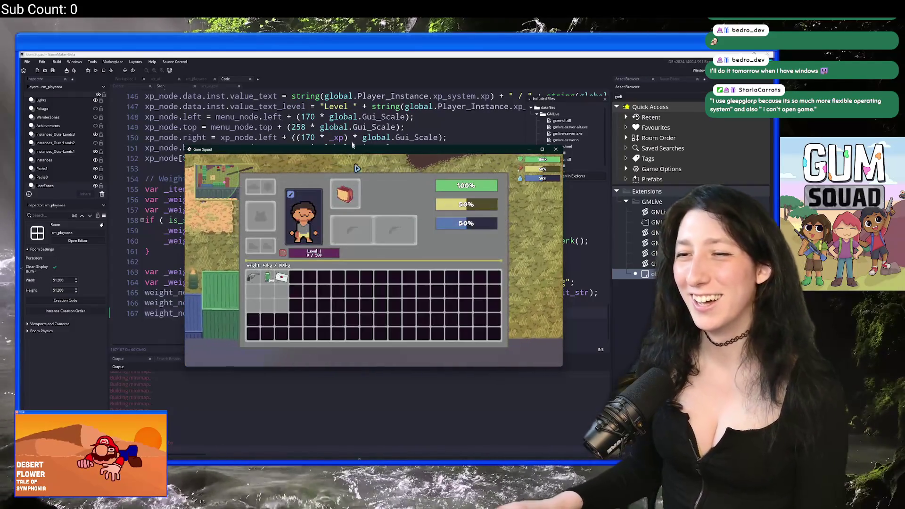
{"action": "key", "text": "Escape"}
{"action": "type", "text": "// Controls"}
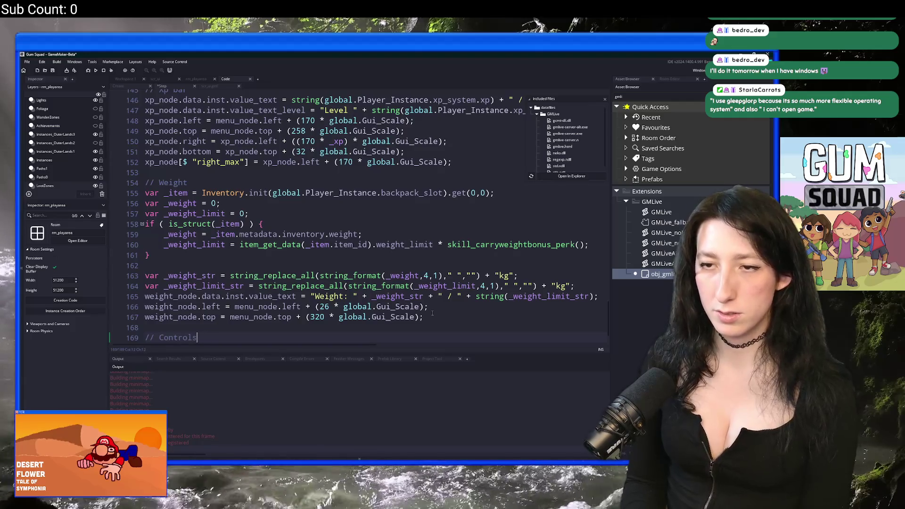
Under // Controls, give controls_node a left assignment copied from the weight line's left position.
{"action": "key", "text": "Return"}
{"action": "type", "text": "controls_node"}
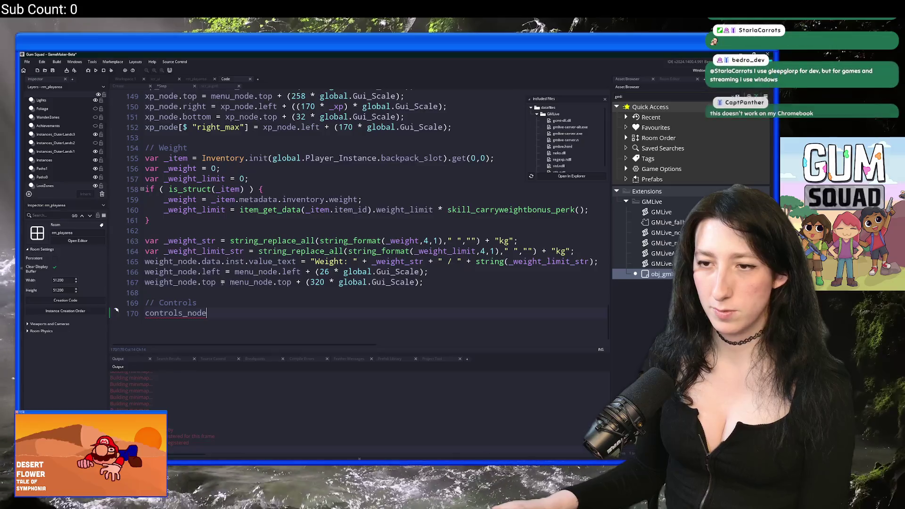
{"action": "left_click", "coordinate": [218, 276]}
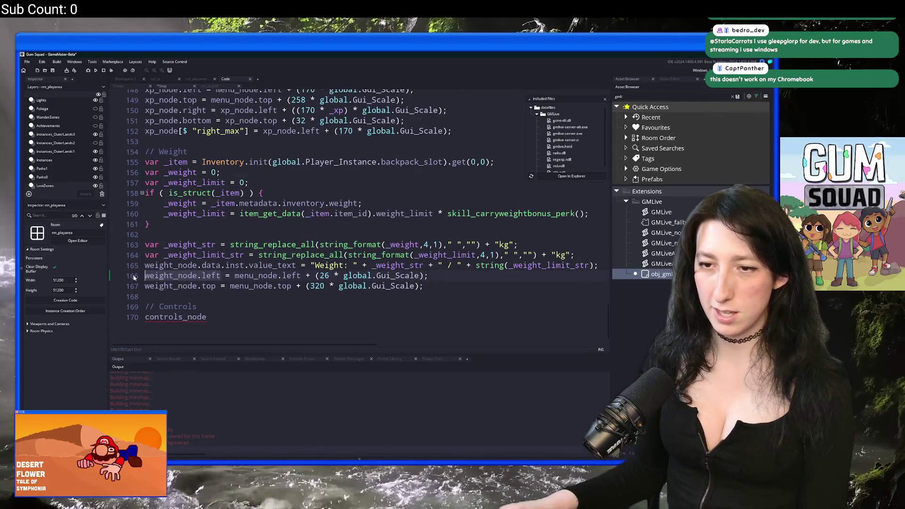
{"action": "left_click", "coordinate": [221, 277]}
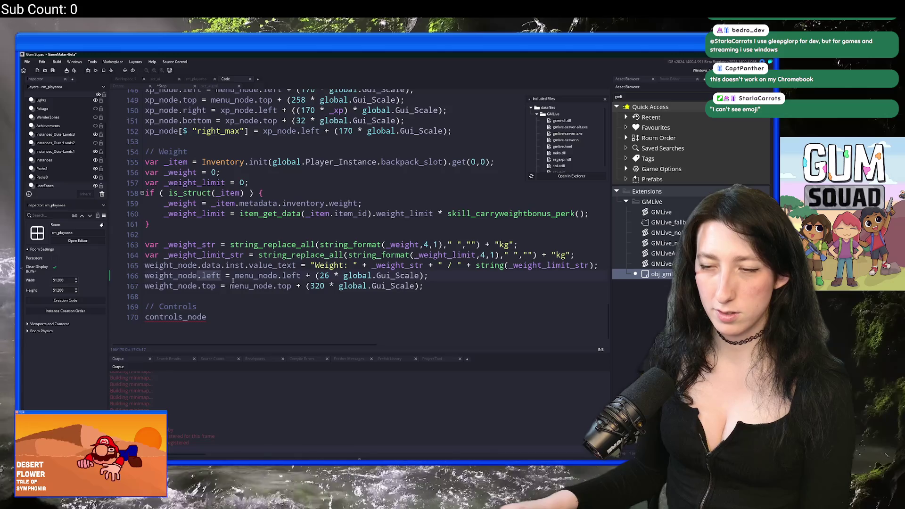
{"action": "left_click_drag", "start_coordinate": [198, 275], "coordinate": [427, 276]}
{"action": "key", "text": "ctrl+c"}
{"action": "left_click", "coordinate": [285, 321]}
{"action": "key", "text": "ctrl+v"}
Duplicate the left line into a matching controls_node.top assignment.
{"action": "key", "text": "ctrl+d"}
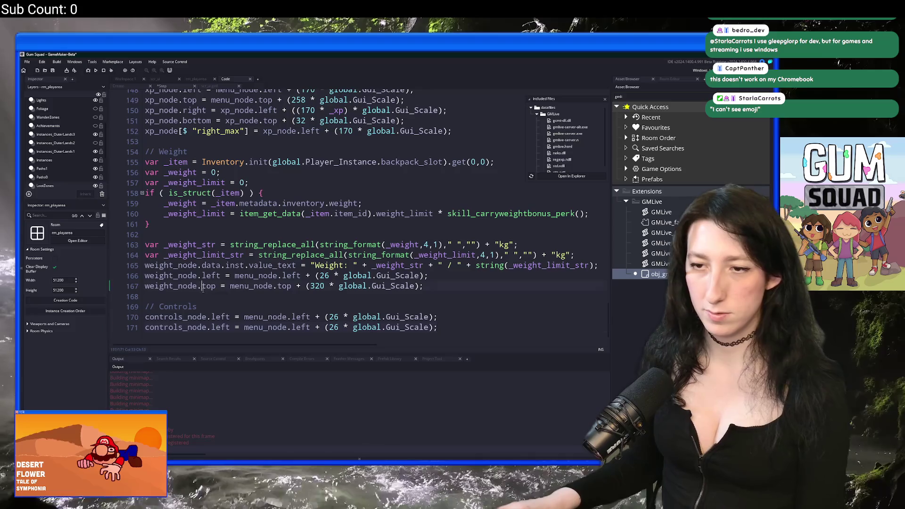
{"action": "left_click", "coordinate": [207, 288]}
{"action": "scroll", "coordinate": [206, 293], "scroll_direction": "down", "scroll_amount": 1}
{"action": "left_click", "coordinate": [221, 303]}
{"action": "scroll", "coordinate": [222, 305], "scroll_direction": "up", "scroll_amount": 1}
{"action": "double_click", "coordinate": [221, 316]}
{"action": "type", "text": "top"}
{"action": "double_click", "coordinate": [300, 317]}
{"action": "type", "text": "top"}
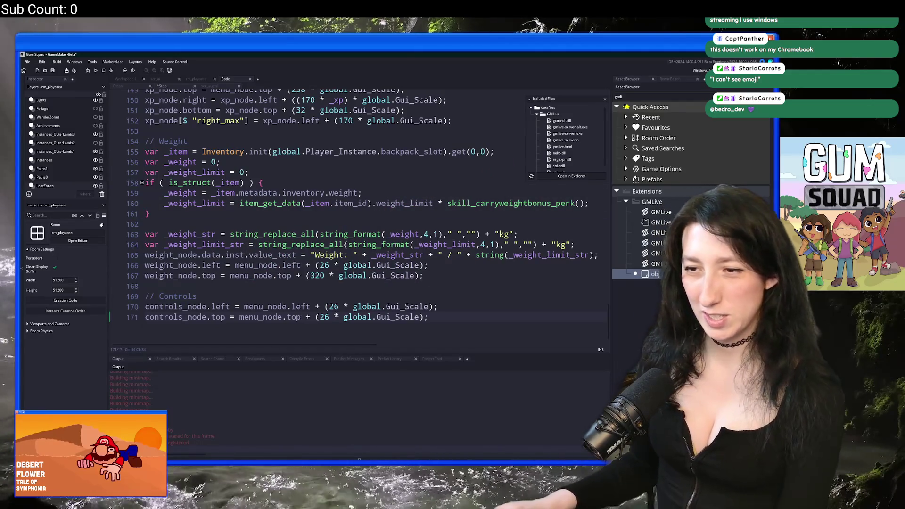
Base both the left and top assignments on menu_node.parent.
{"action": "left_click", "coordinate": [286, 307]}
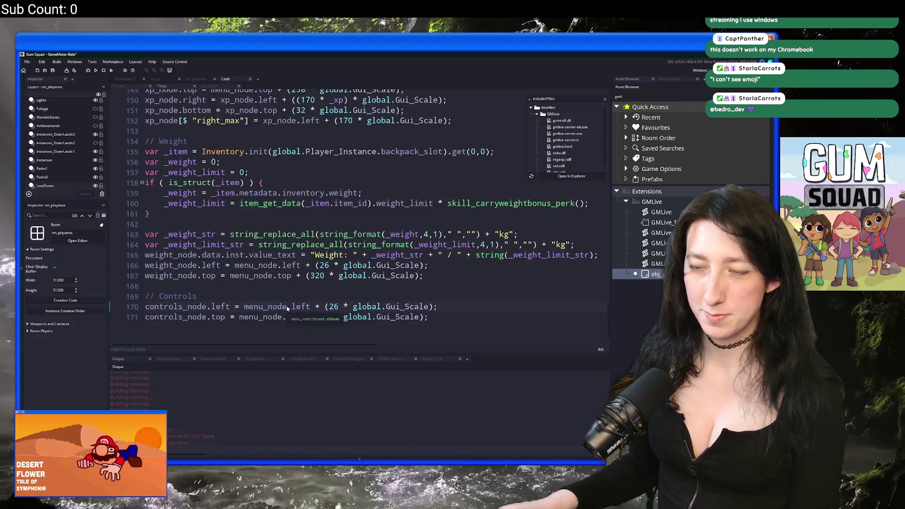
{"action": "type", "text": ".parent"}
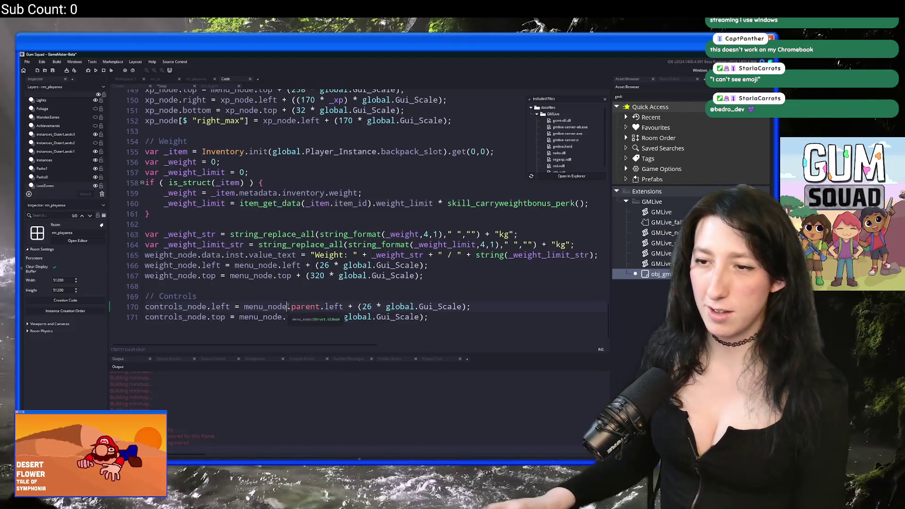
{"action": "left_click_drag", "start_coordinate": [288, 306], "coordinate": [321, 306]}
{"action": "left_click", "coordinate": [283, 317]}
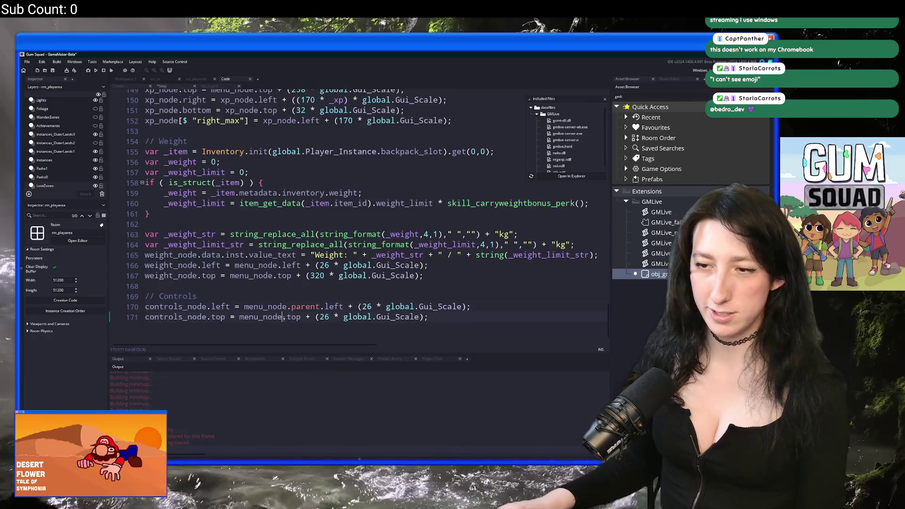
{"action": "key", "text": "ctrl+v"}
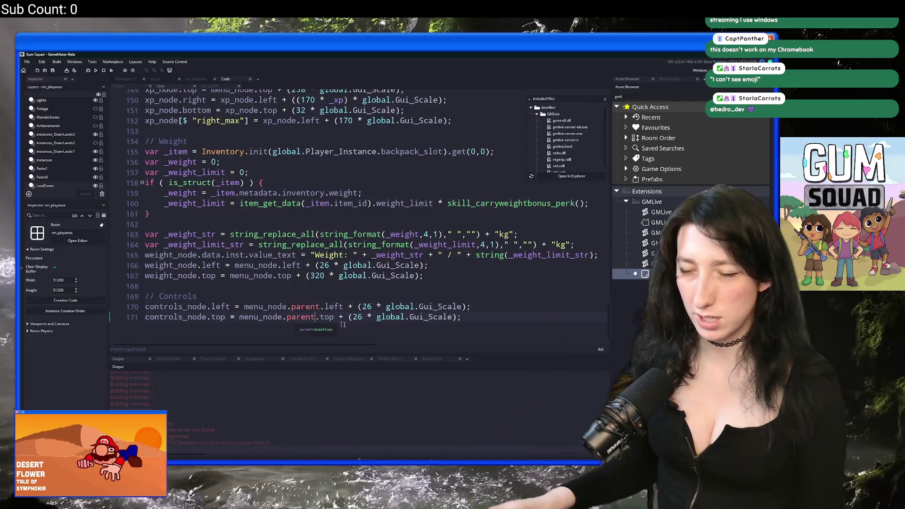
Set controls_node.right to controls_node.left plus 128 * global.Gui_Scale.
{"action": "left_click_drag", "start_coordinate": [230, 306], "coordinate": [161, 307]}
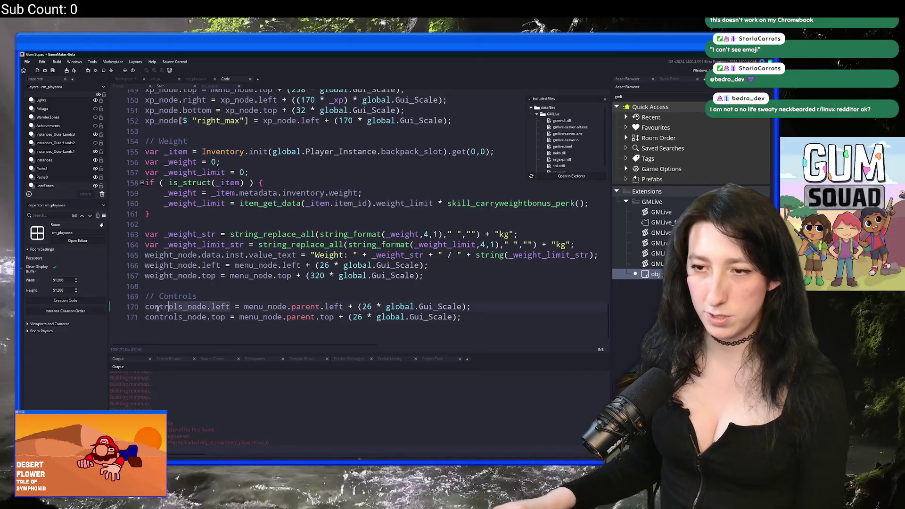
{"action": "left_click", "coordinate": [480, 307]}
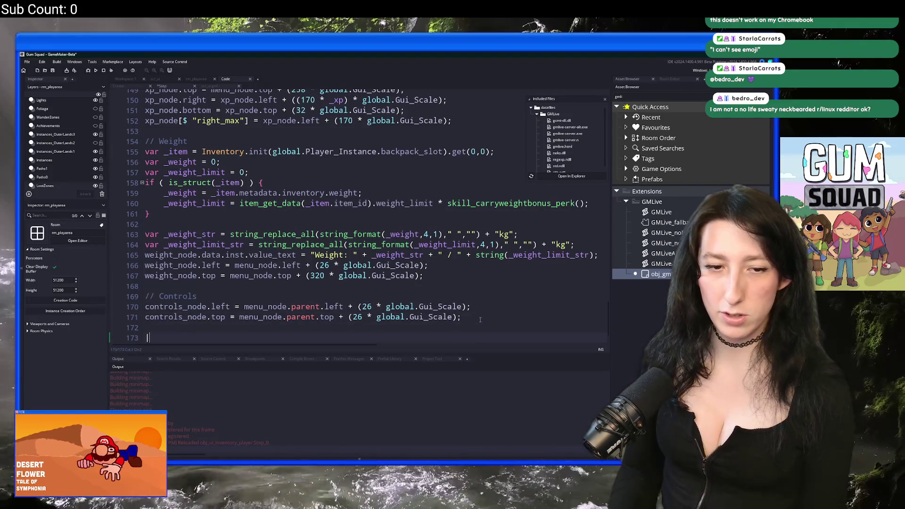
{"action": "key", "text": "ctrl+v"}
{"action": "key", "text": "BackSpace"}
{"action": "key", "text": "BackSpace"}
{"action": "key", "text": "BackSpace"}
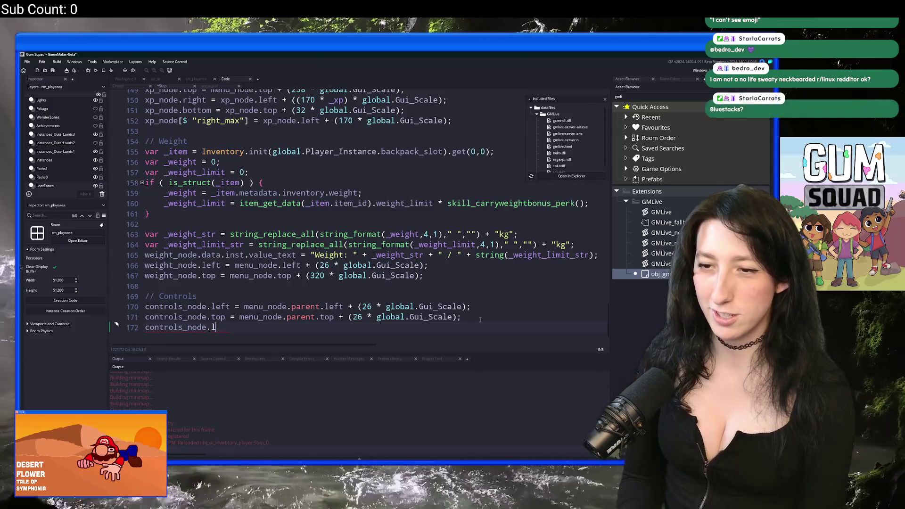
{"action": "type", "text": "right ="}
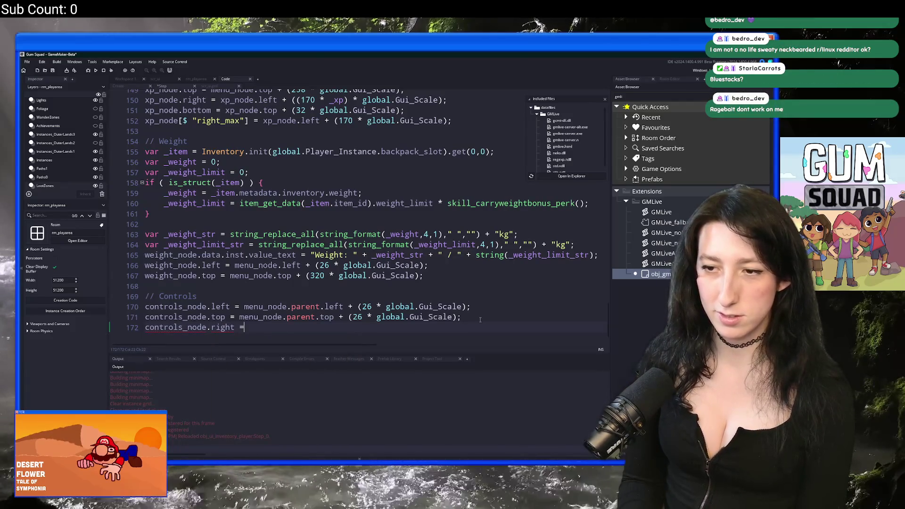
{"action": "key", "text": "ctrl+v"}
{"action": "type", "text": "."}
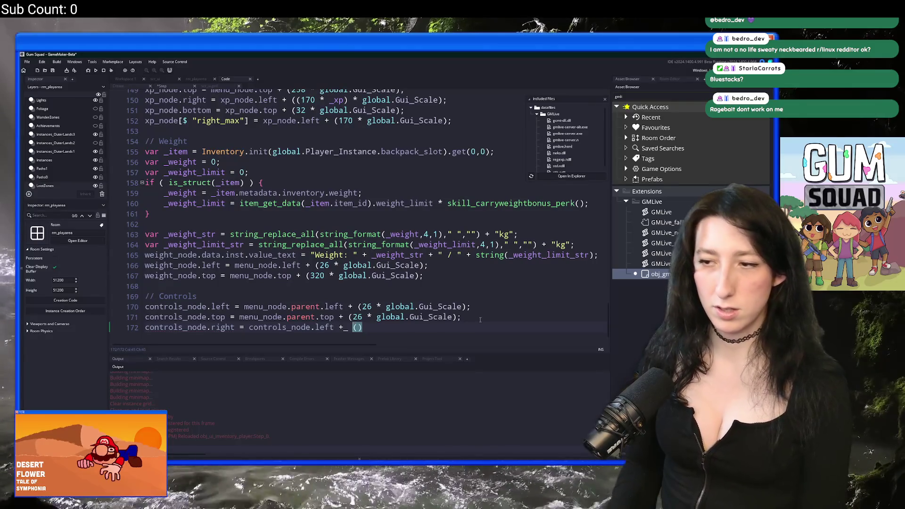
{"action": "key", "text": "BackSpace"}
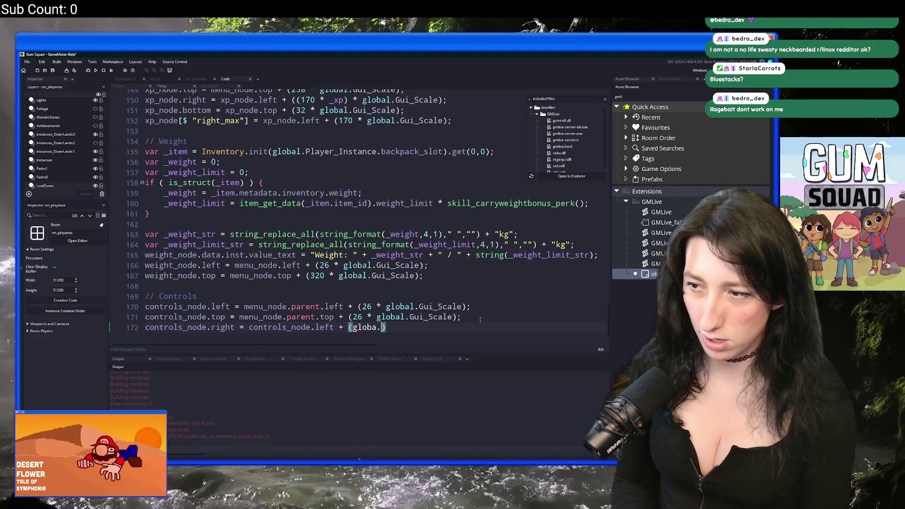
{"action": "key", "text": "ctrl+space"}
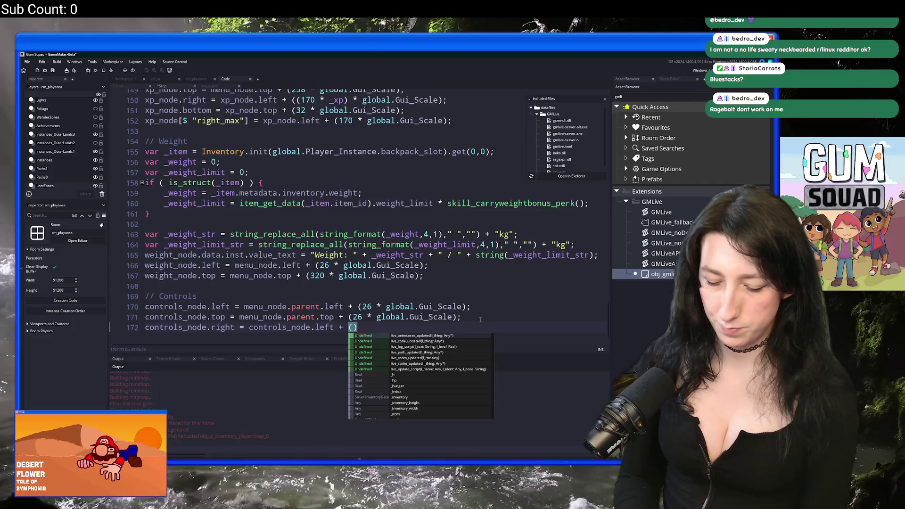
{"action": "type", "text": "128 * gl"}
{"action": "type", "text": "obal.Gui"}
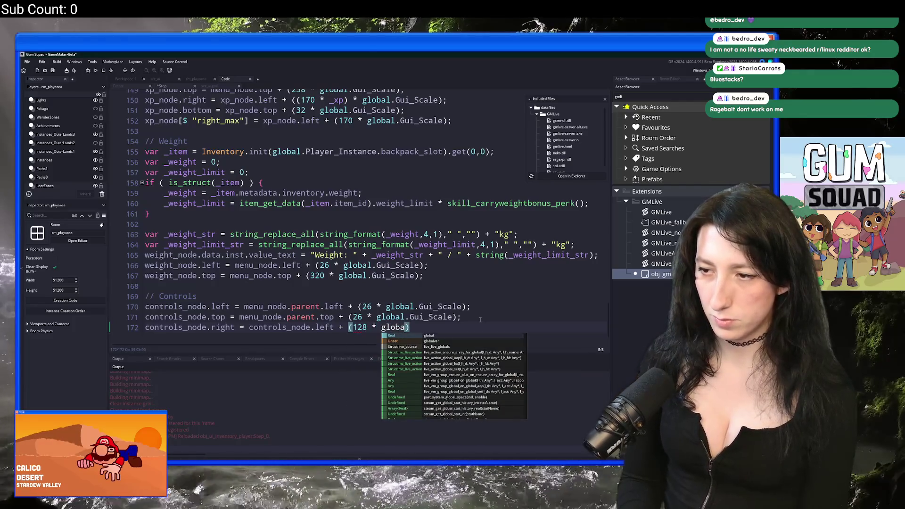
{"action": "type", "text": "_Scale)"}
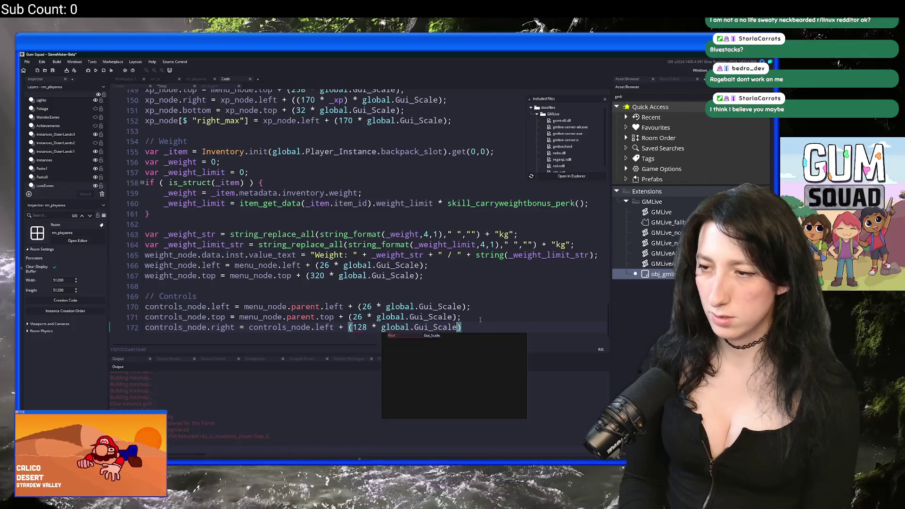
{"action": "type", "text": ";"}
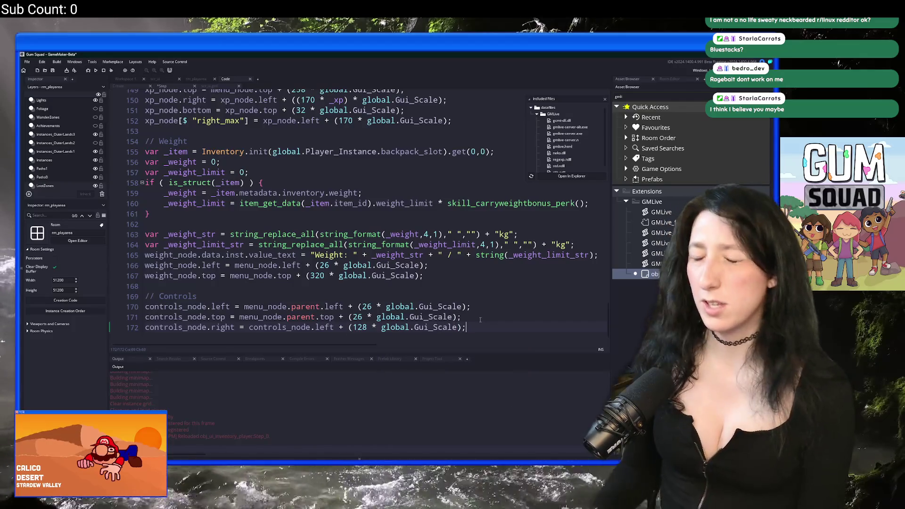
Set controls_node.bottom to controls_node.top plus 128 * global.Gui_Scale.
{"action": "key", "text": "ctrl+d"}
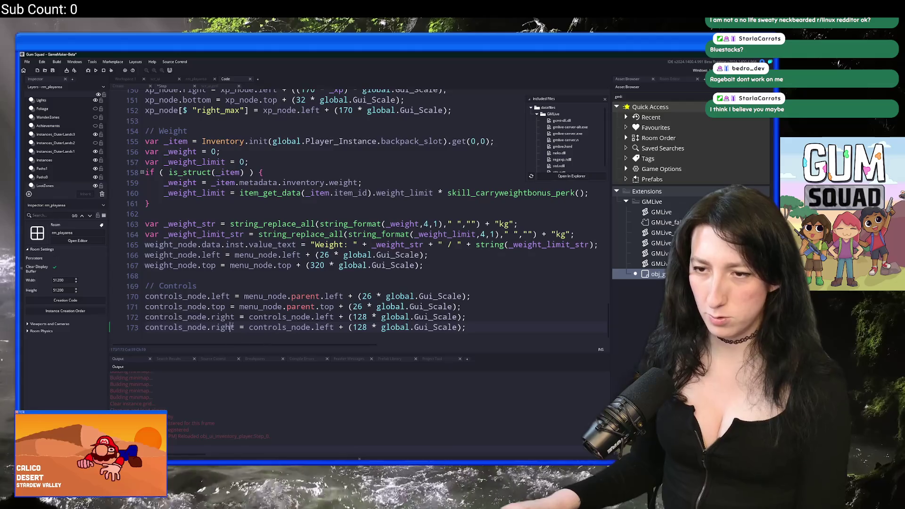
{"action": "double_click", "coordinate": [223, 327]}
{"action": "type", "text": "bottom"}
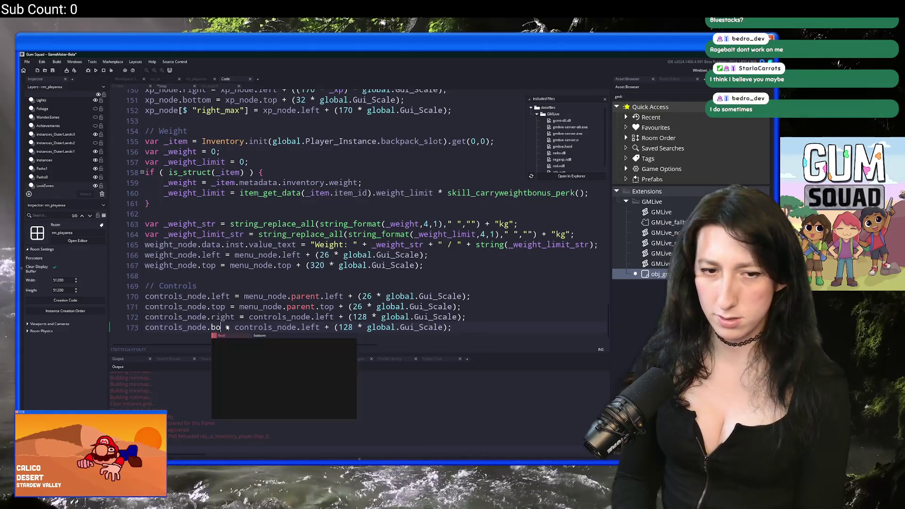
{"action": "scroll", "coordinate": [280, 264], "scroll_direction": "down", "scroll_amount": 1}
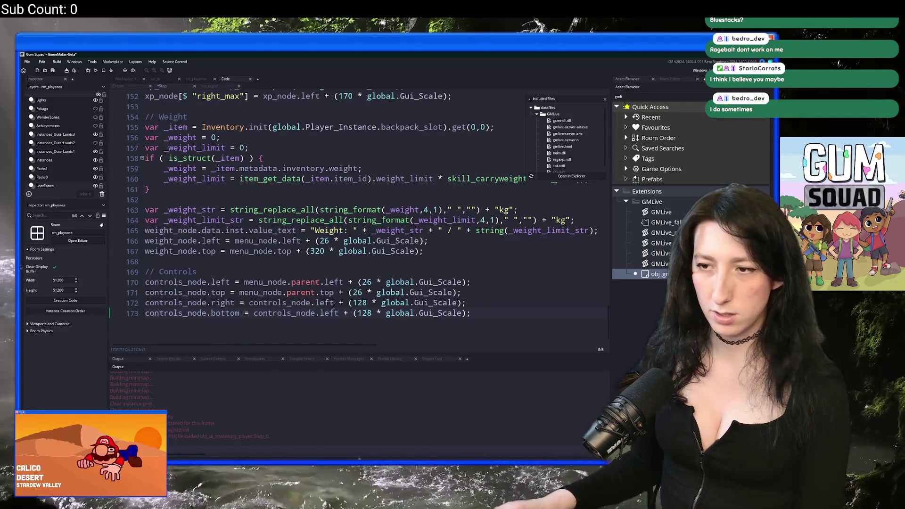
{"action": "double_click", "coordinate": [329, 317]}
{"action": "type", "text": "t"}
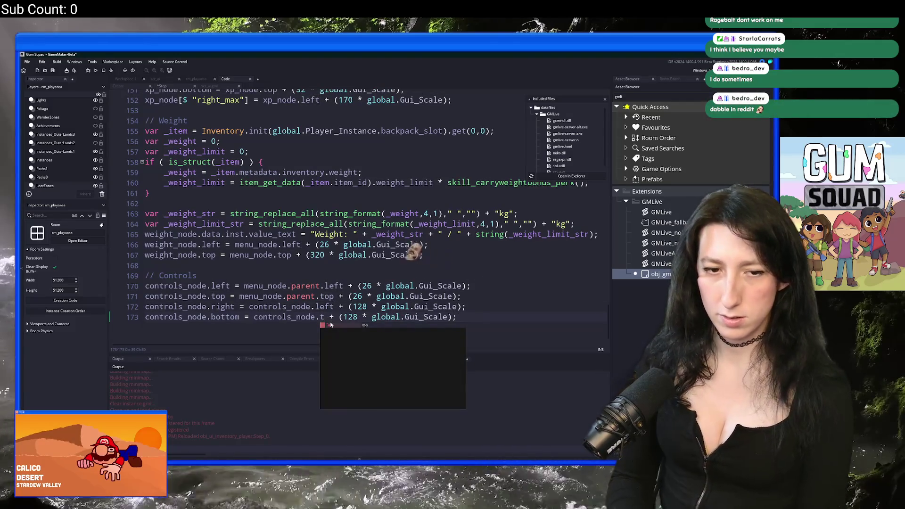
{"action": "key", "text": "Return"}
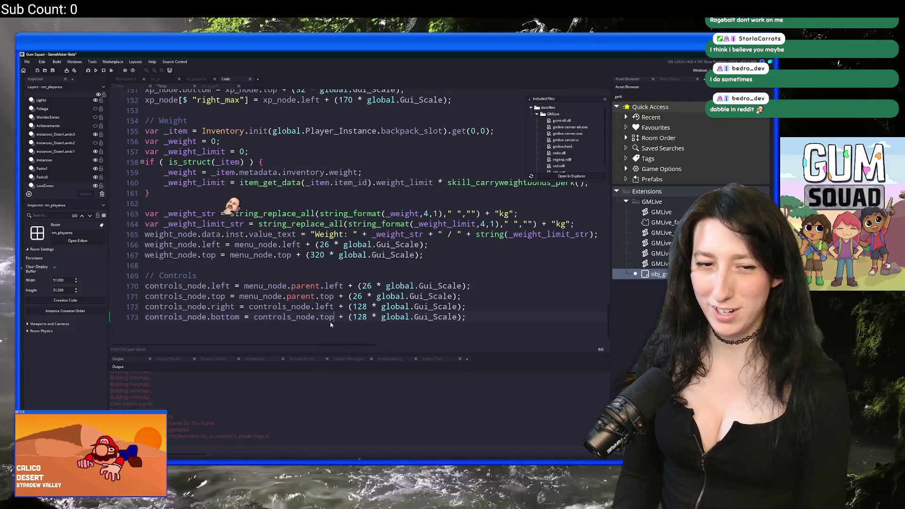
{"action": "scroll", "coordinate": [423, 321], "scroll_direction": "down", "scroll_amount": 1}
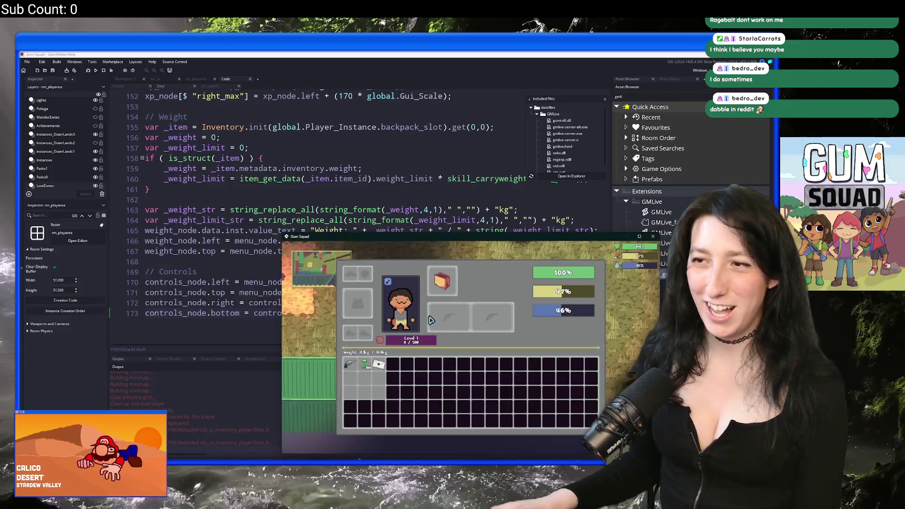
Move the Gum Squad game window higher and reopen the inventory controls script.
{"action": "key", "text": "alt+Tab"}
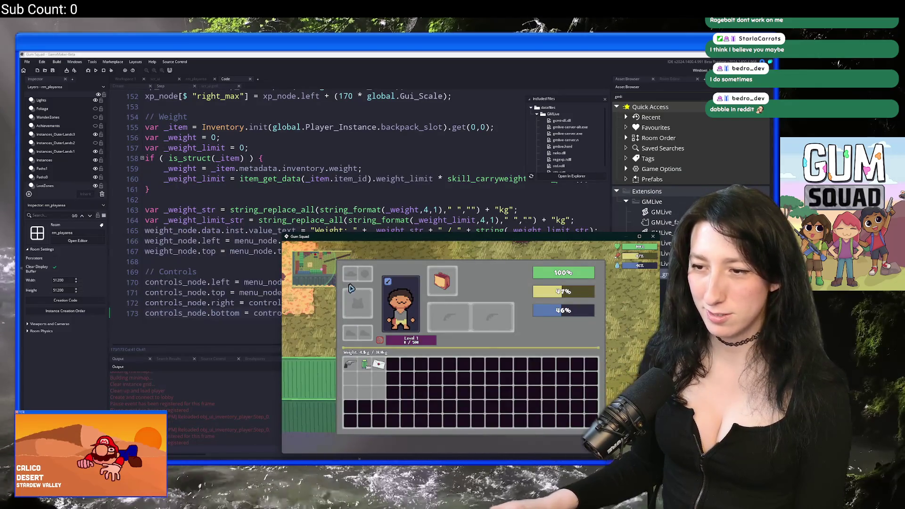
{"action": "left_click_drag", "start_coordinate": [329, 236], "coordinate": [344, 95]}
{"action": "left_click", "coordinate": [233, 259]}
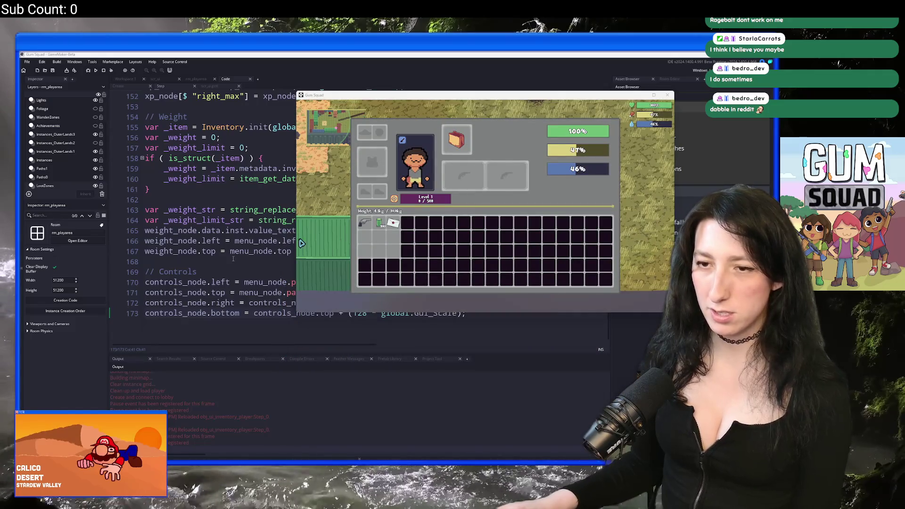
{"action": "left_click", "coordinate": [212, 86]}
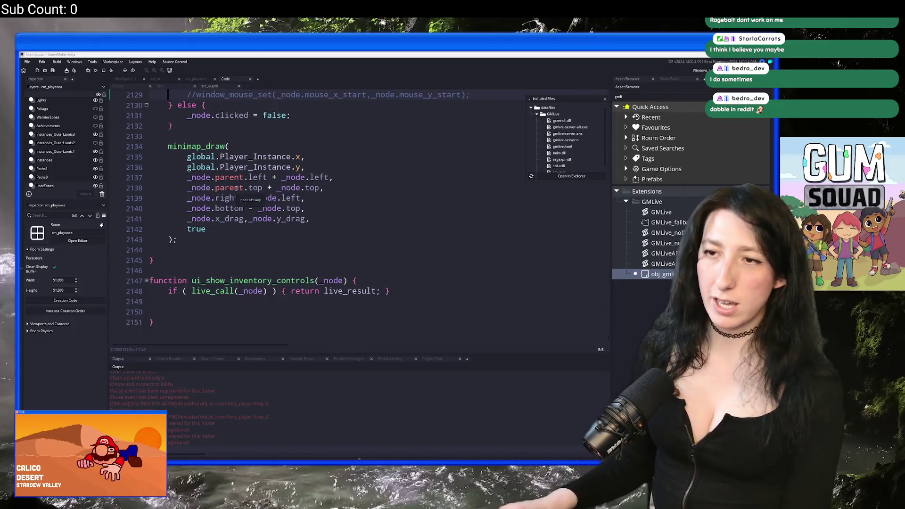
Check Task Manager with processes sorted by memory, largest first.
{"action": "key", "text": "ctrl+shift+Escape"}
{"action": "left_click", "coordinate": [384, 163]}
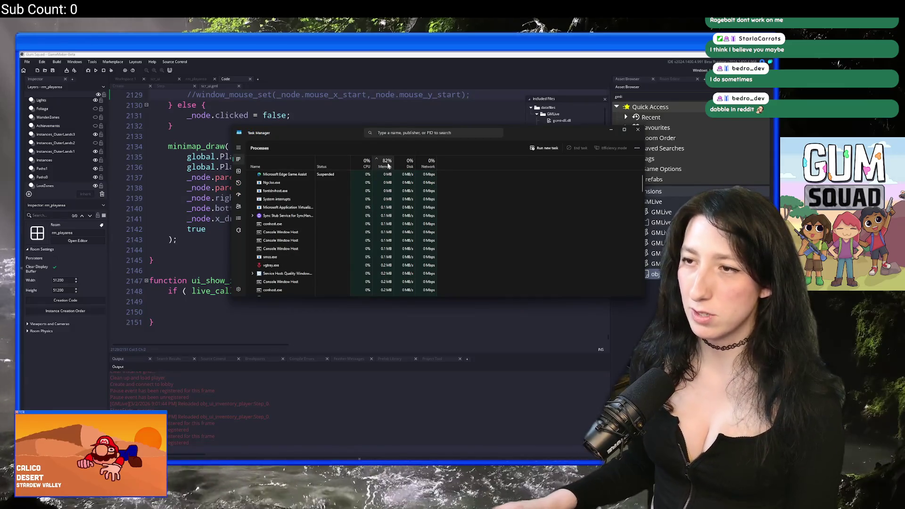
{"action": "left_click", "coordinate": [387, 164]}
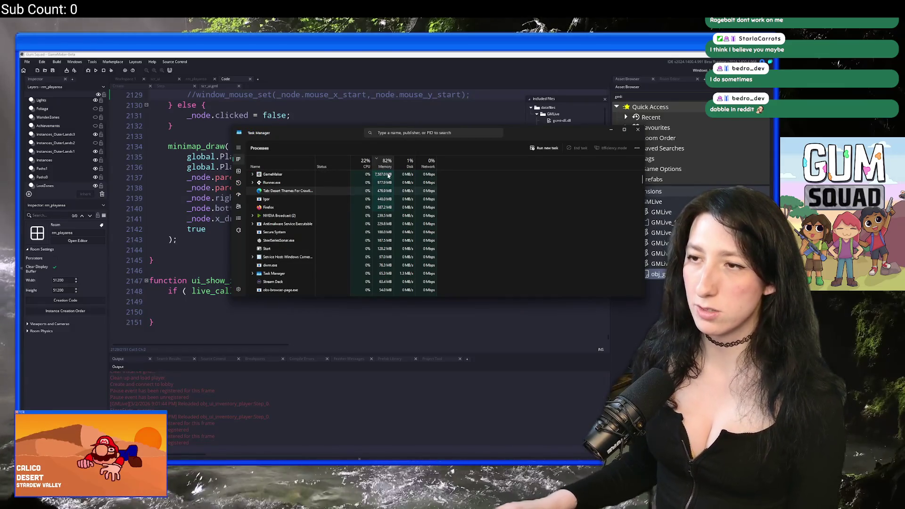
Close the running Gum Squad game and tell GameMaker to quit.
{"action": "key", "text": "alt+Tab"}
{"action": "key", "text": "alt+Tab"}
{"action": "left_click", "coordinate": [357, 225]}
{"action": "key", "text": "alt+Tab"}
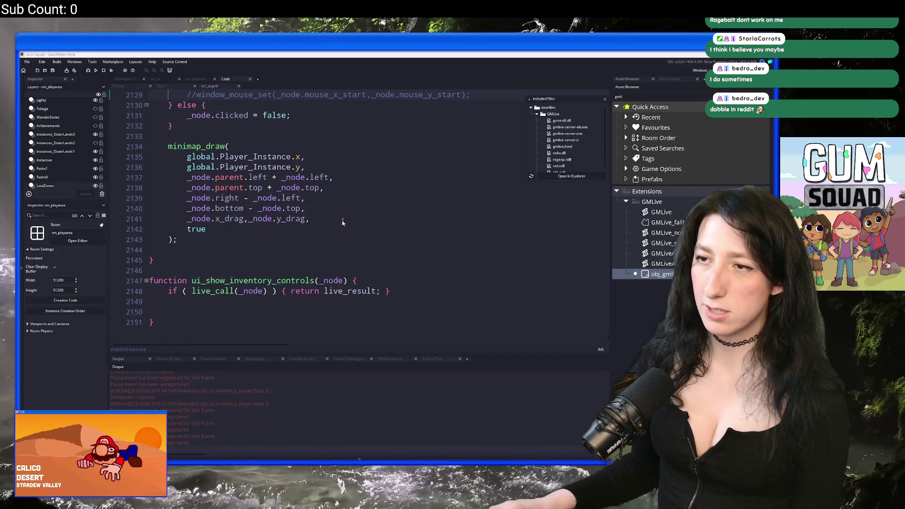
{"action": "key", "text": "alt+Tab"}
{"action": "key", "text": "alt+Tab"}
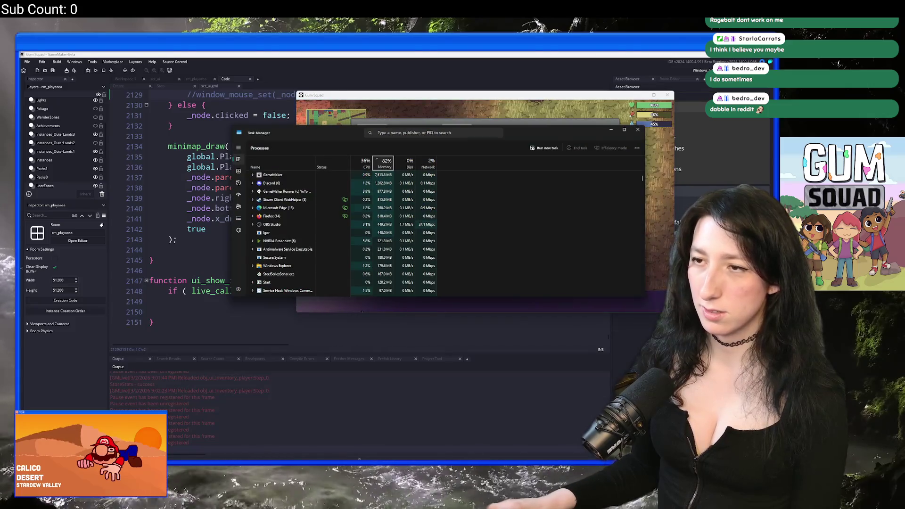
{"action": "left_click", "coordinate": [579, 104]}
{"action": "left_click", "coordinate": [667, 96]}
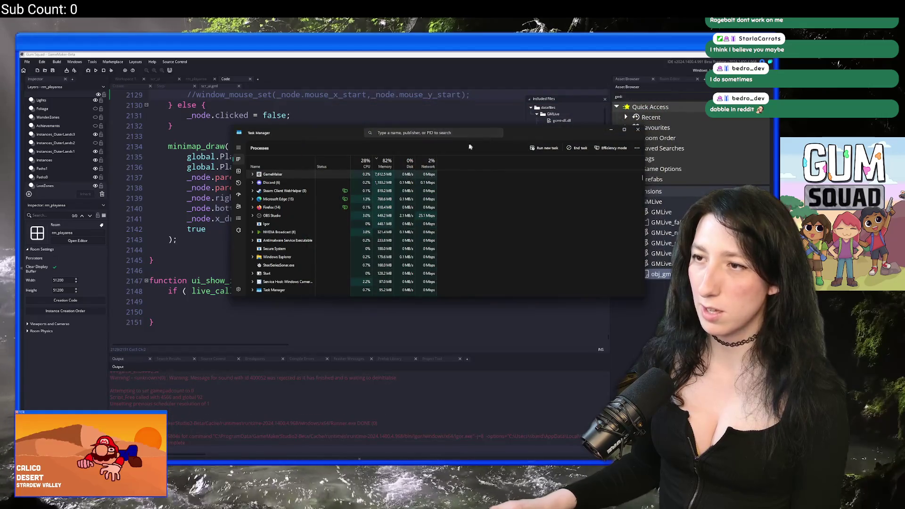
{"action": "key", "text": "Delete"}
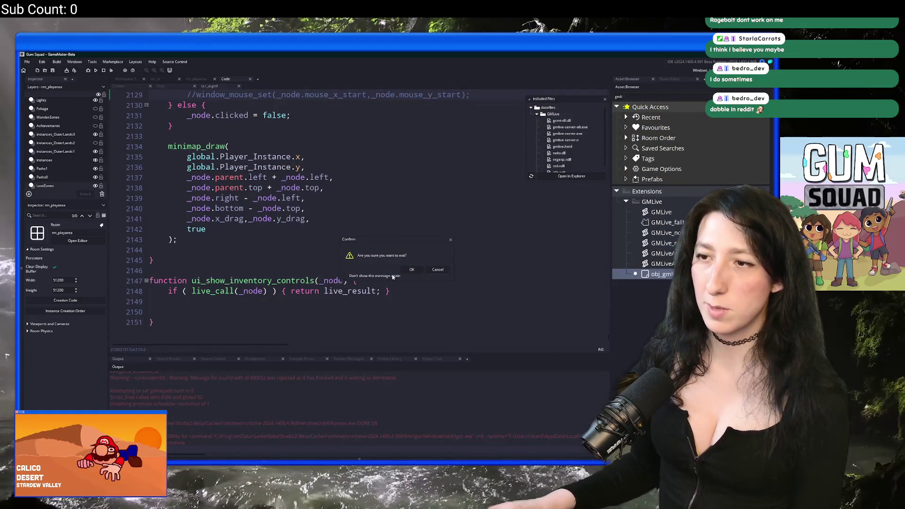
{"action": "left_click", "coordinate": [411, 271]}
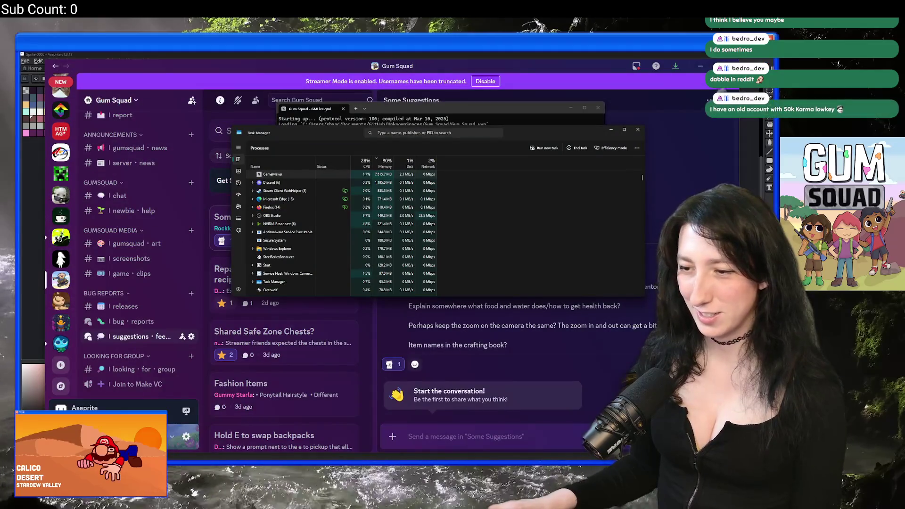
Search Windows for gamemaker and launch GameMaker-Beta while watching Task Manager's process list.
{"action": "key", "text": "super"}
{"action": "type", "text": "gamemaker-Beta"}
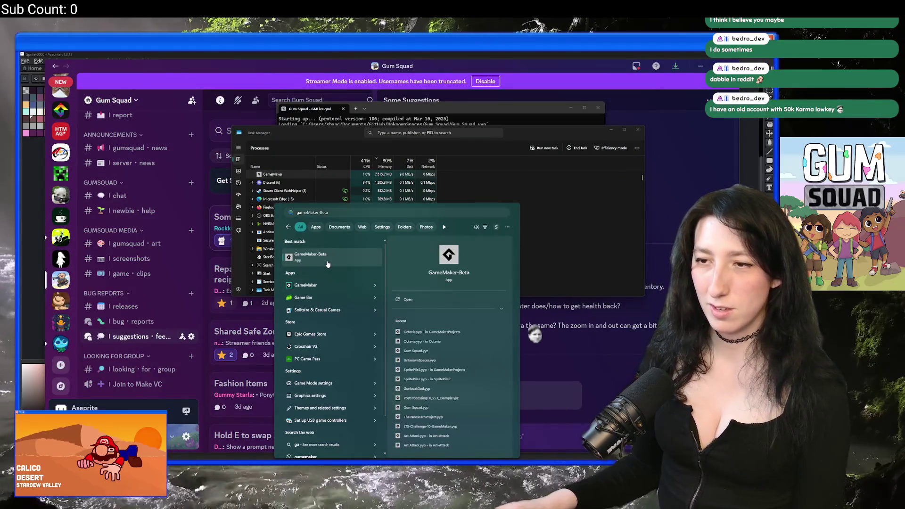
{"action": "key", "text": "Return"}
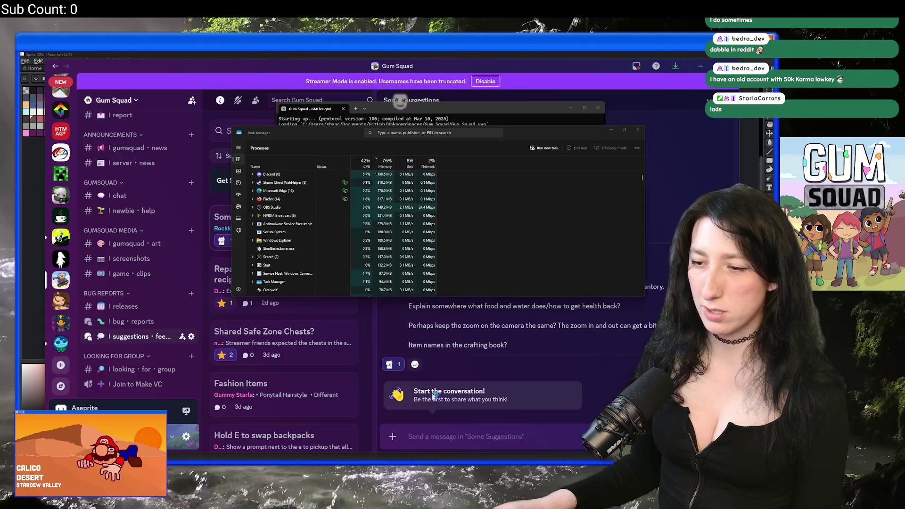
{"action": "left_click", "coordinate": [398, 175]}
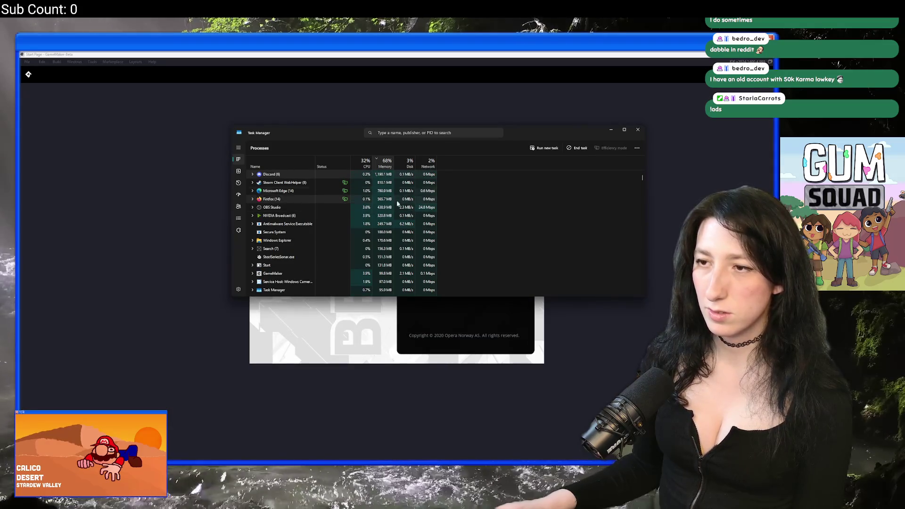
Close Task Manager, dismiss the Beta Channel warning, open Gum Squad, and bring Discord forward.
{"action": "left_click", "coordinate": [637, 130]}
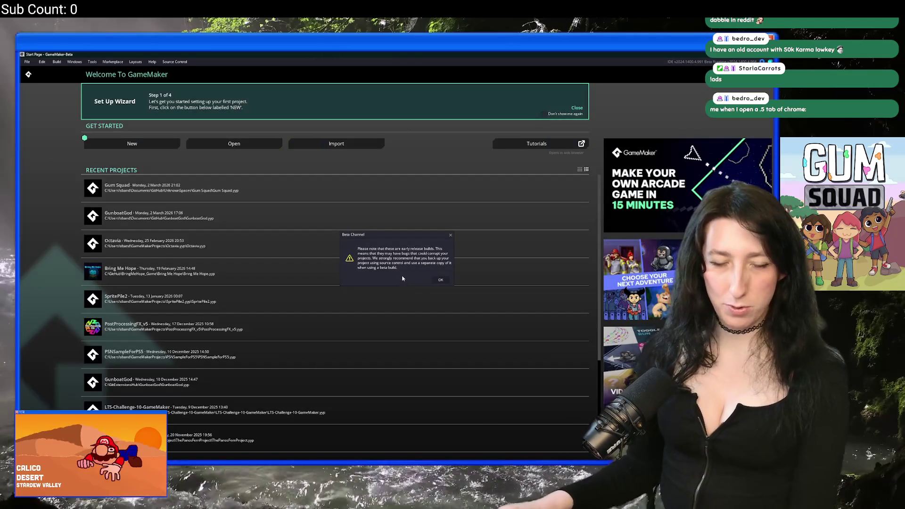
{"action": "left_click", "coordinate": [442, 280]}
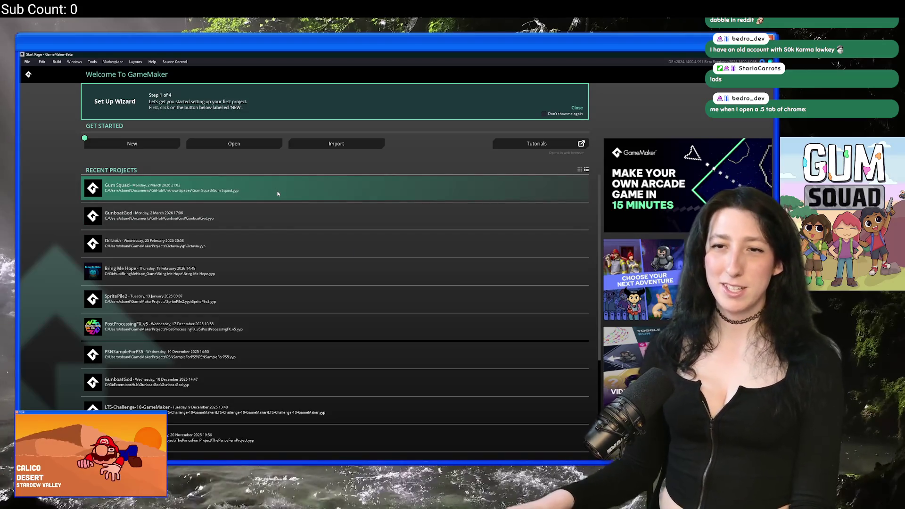
{"action": "left_click", "coordinate": [278, 193]}
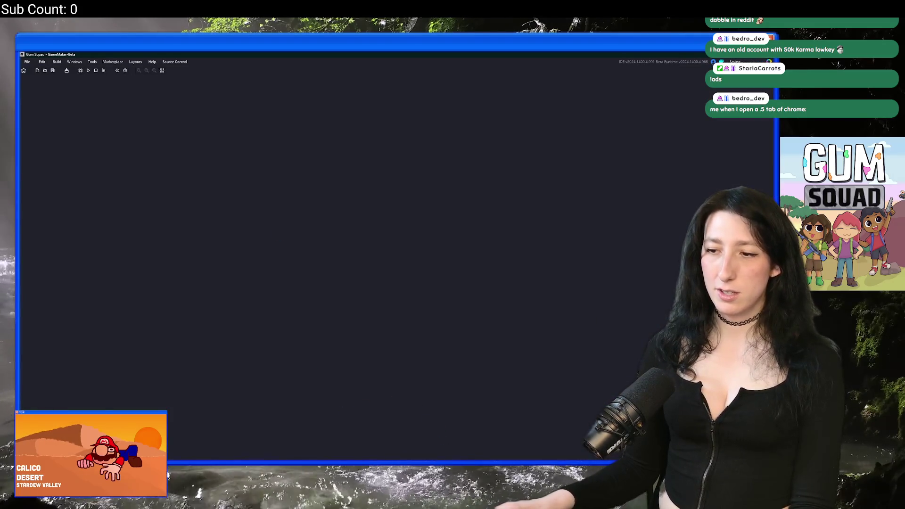
{"action": "left_click", "coordinate": [447, 424]}
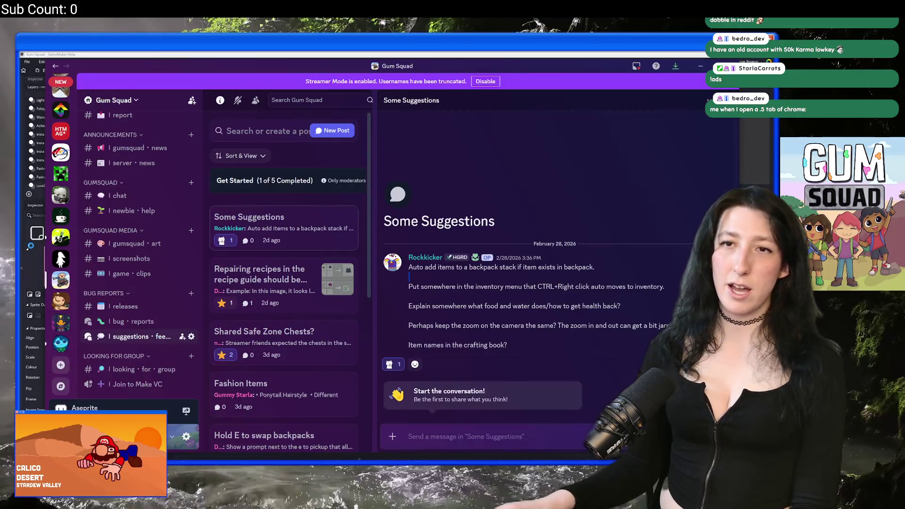
Open the nun portrait in Discord's #memes full size and zoom in on her face.
{"action": "scroll", "coordinate": [60, 245], "scroll_direction": "up", "scroll_amount": 5}
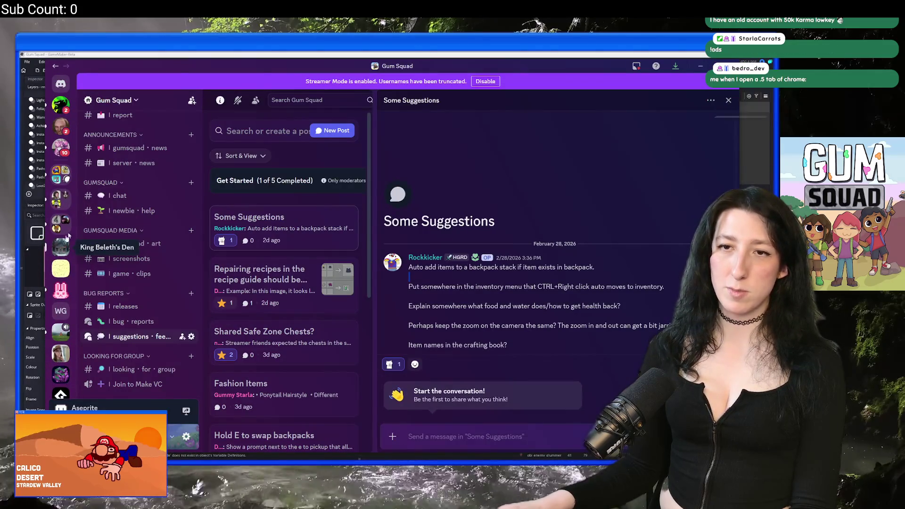
{"action": "scroll", "coordinate": [60, 221], "scroll_direction": "down", "scroll_amount": 5}
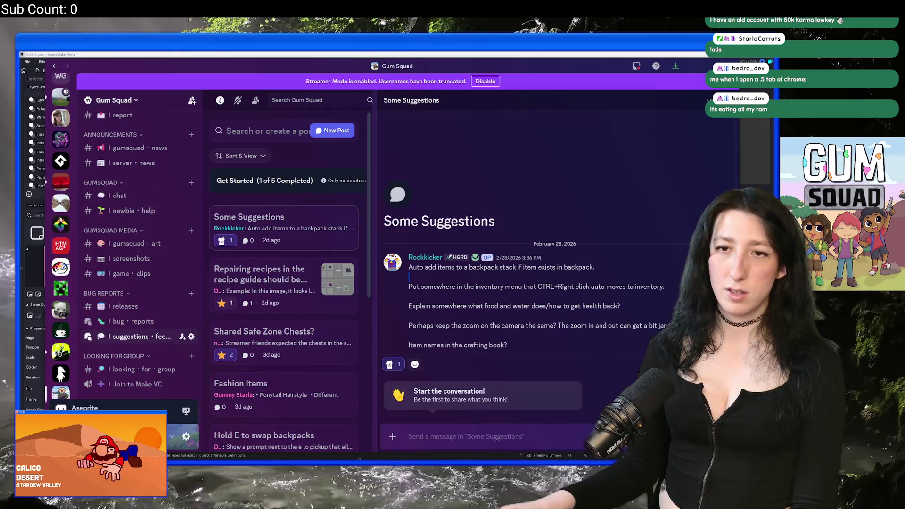
{"action": "key", "text": "alt+Tab"}
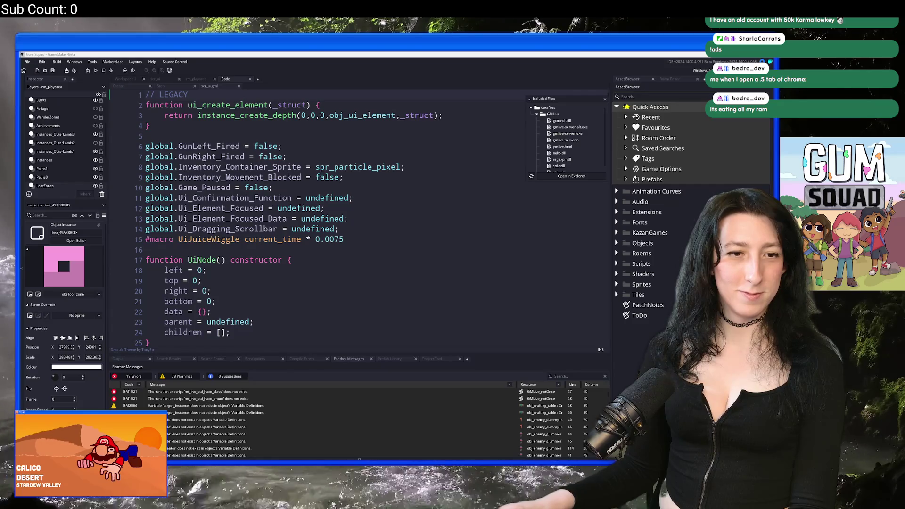
{"action": "key", "text": "alt+Tab"}
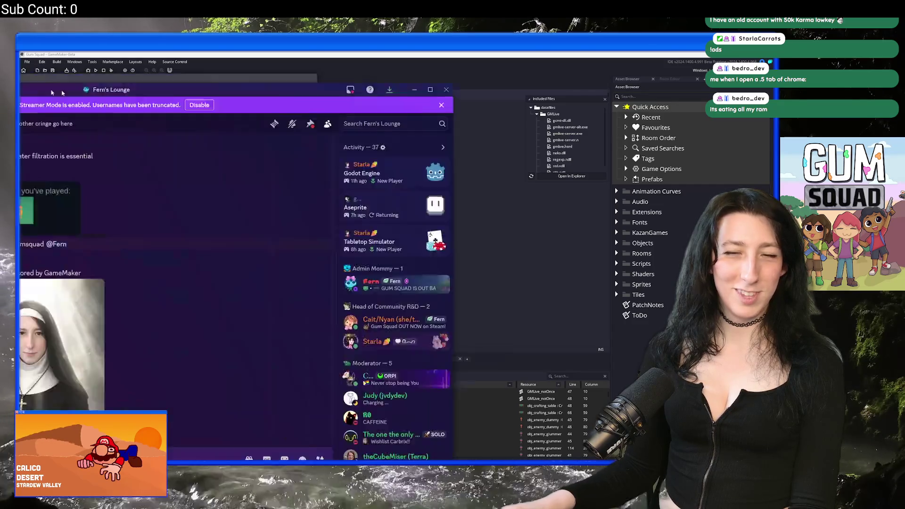
{"action": "left_click", "coordinate": [324, 326]}
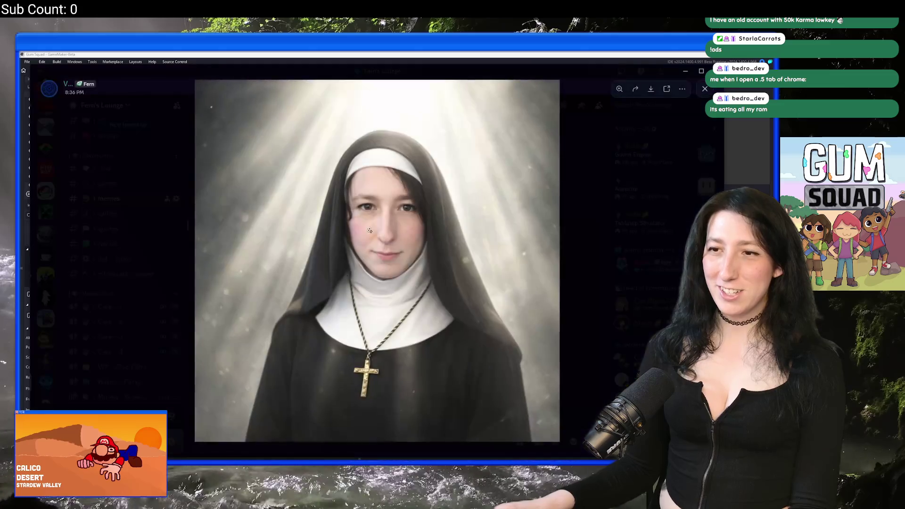
{"action": "left_click", "coordinate": [407, 236]}
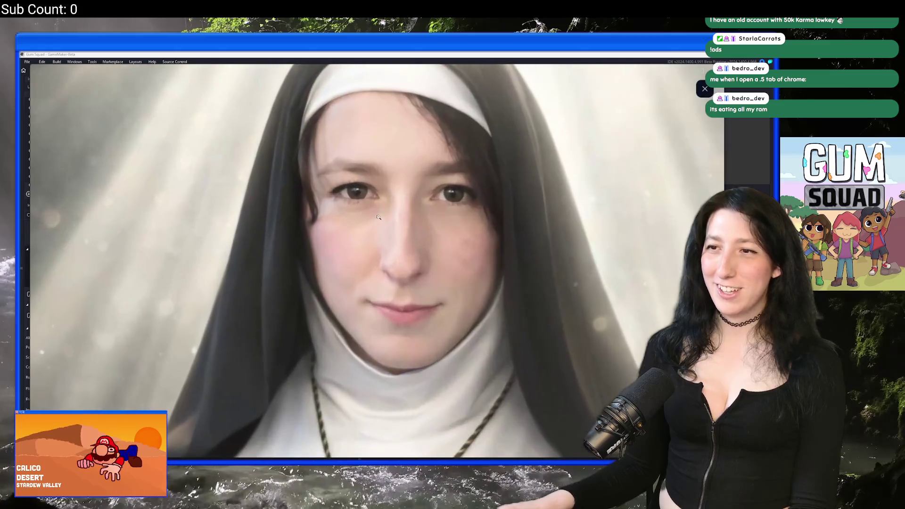
{"action": "left_click", "coordinate": [408, 245]}
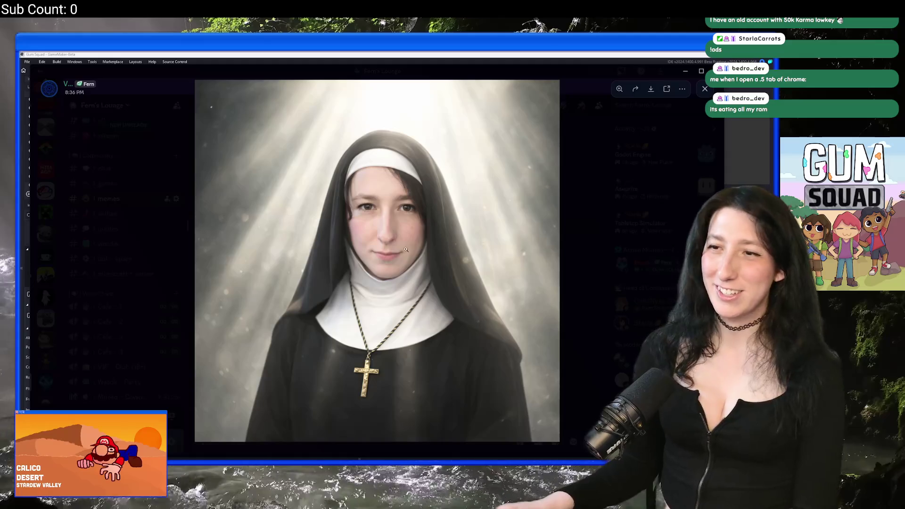
{"action": "left_click", "coordinate": [625, 255]}
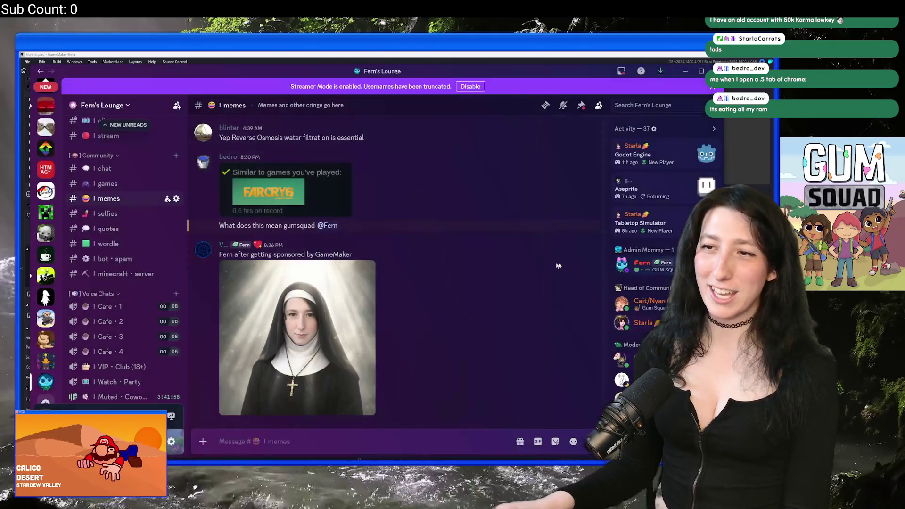
Reopen the portrait, zoom and pan toward the veil, then return to GameMaker.
{"action": "left_click", "coordinate": [365, 343]}
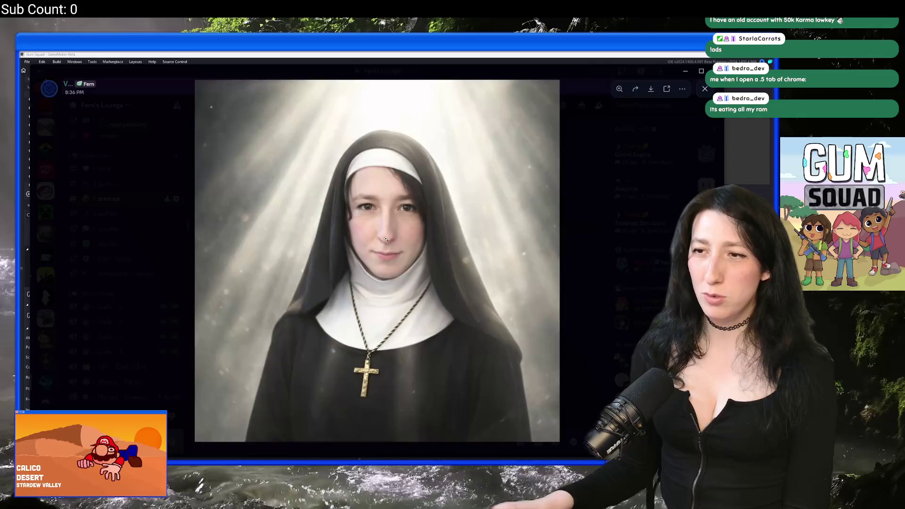
{"action": "left_click", "coordinate": [390, 212]}
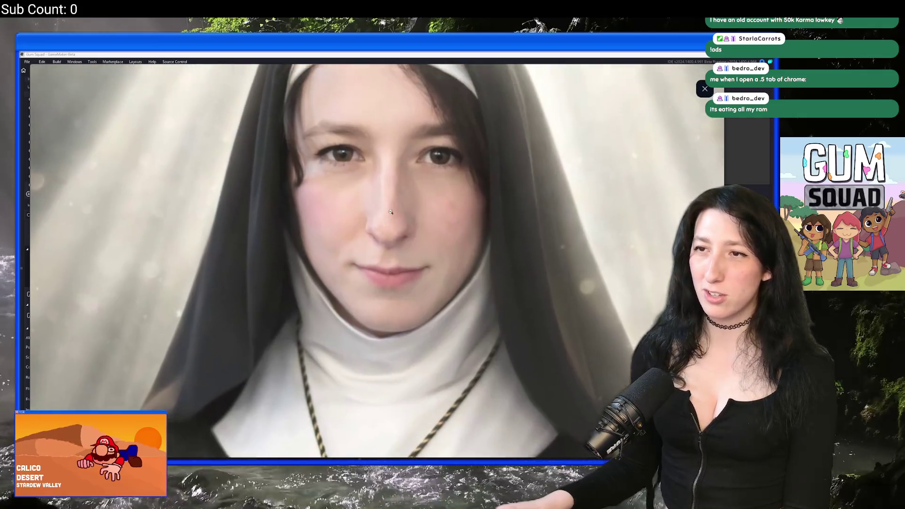
{"action": "left_click_drag", "start_coordinate": [390, 212], "coordinate": [381, 255]}
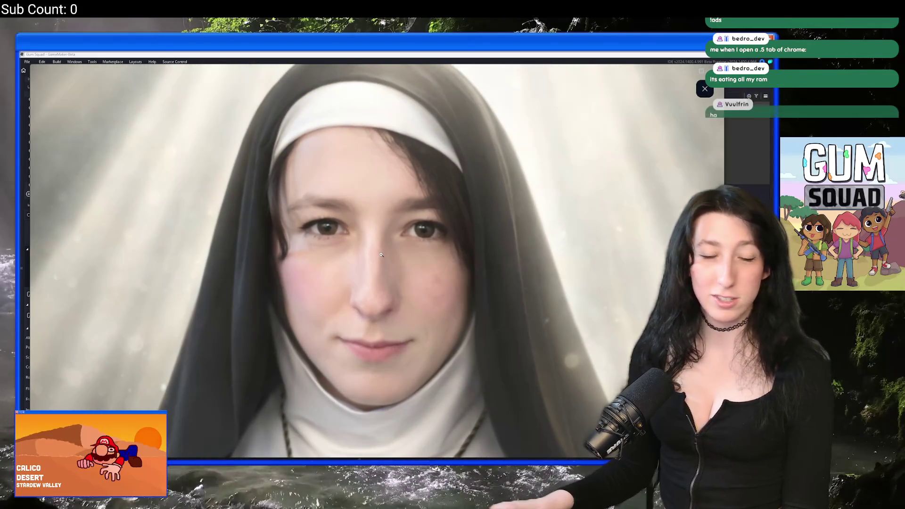
{"action": "left_click", "coordinate": [381, 255]}
{"action": "left_click", "coordinate": [575, 261]}
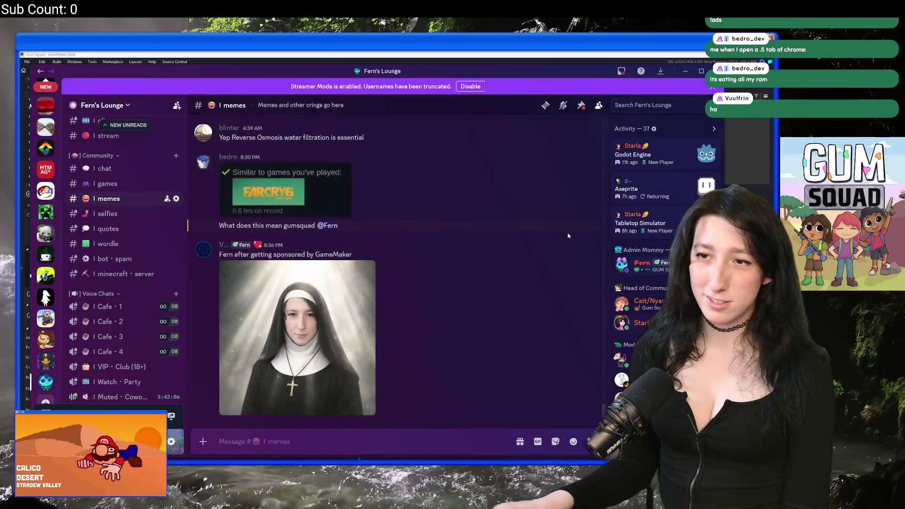
{"action": "key", "text": "alt+Tab"}
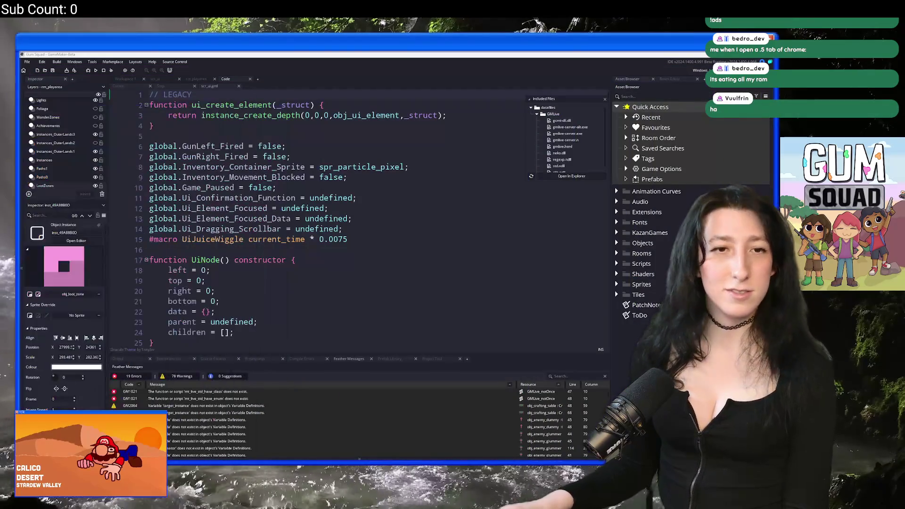
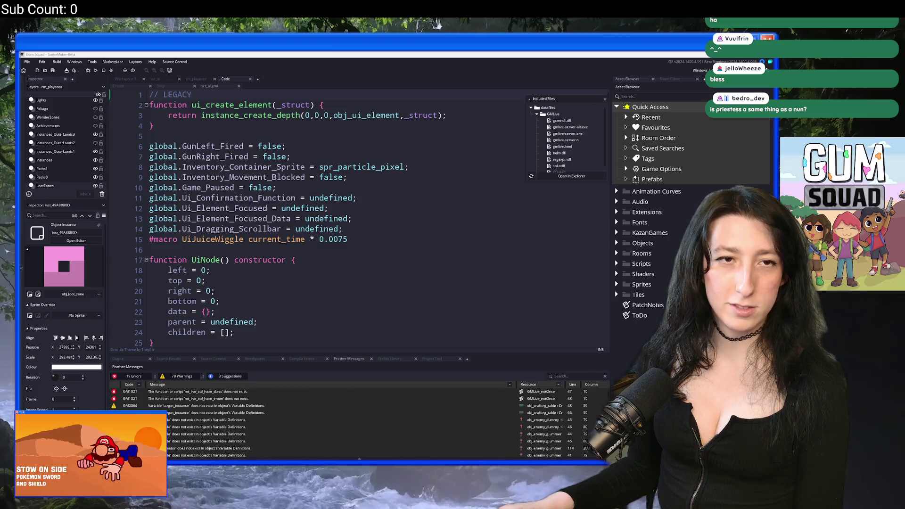
Switch from the GameMaker script editor to ChatGPT in the browser.
{"action": "key", "text": "alt+Tab"}
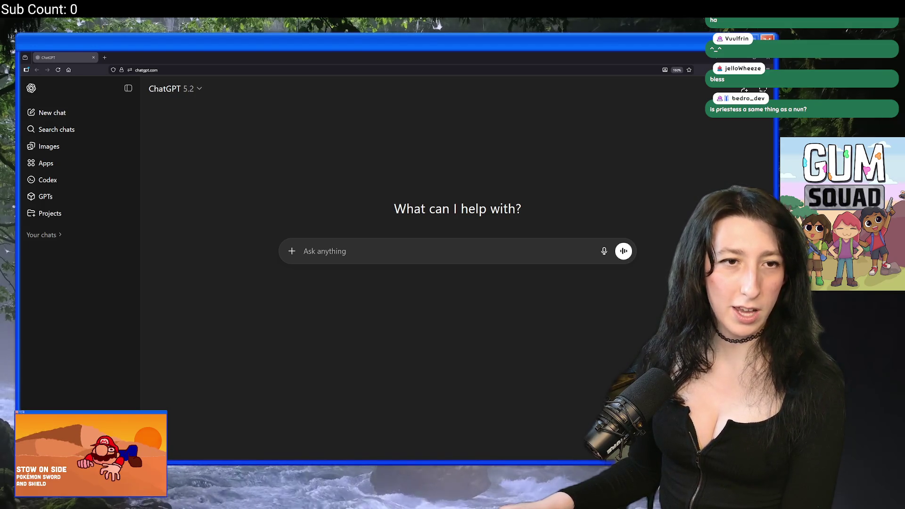
Attach the photo, send 'Remove my background' to ChatGPT, and enlarge the uploaded image.
{"action": "mouse_move", "coordinate": [904, 255]}
{"action": "left_mouse_down"}
{"action": "mouse_move", "coordinate": [403, 253]}
{"action": "mouse_move", "coordinate": [405, 263]}
{"action": "left_mouse_up"}
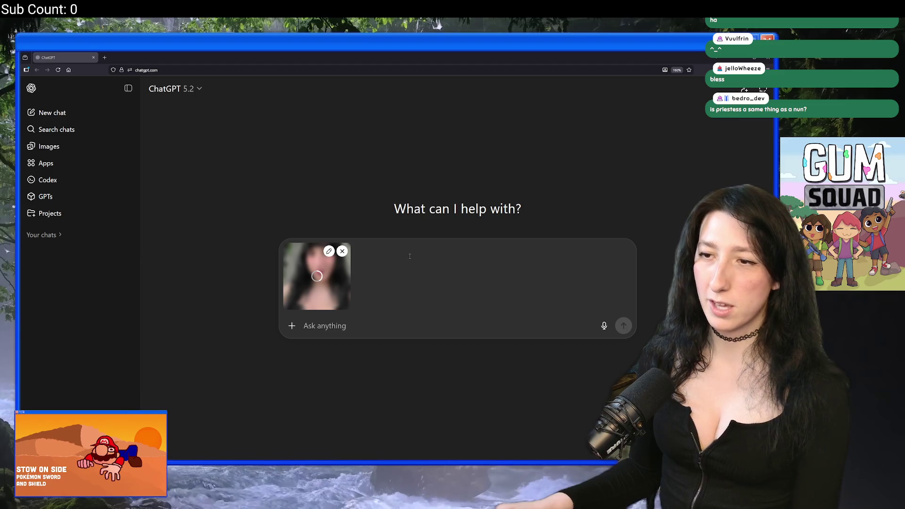
{"action": "type", "text": "Remove my b"}
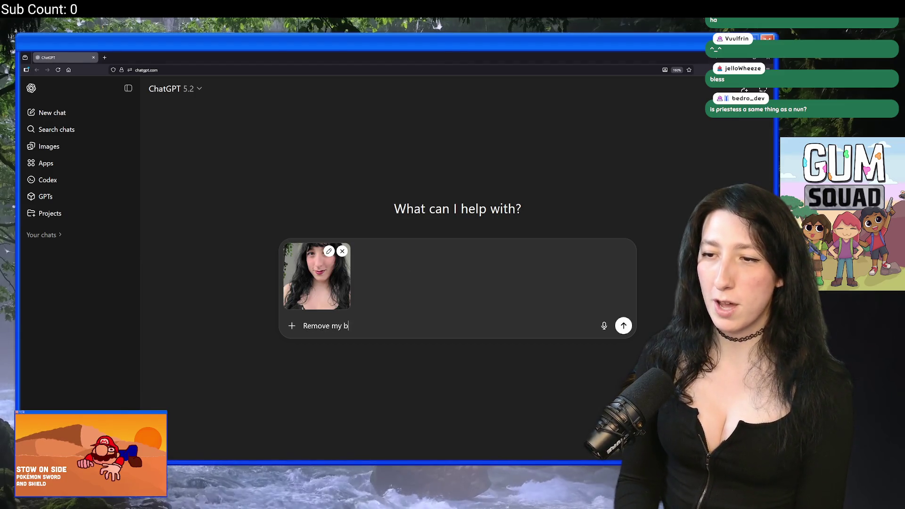
{"action": "type", "text": "ackground"}
{"action": "key", "text": "Return"}
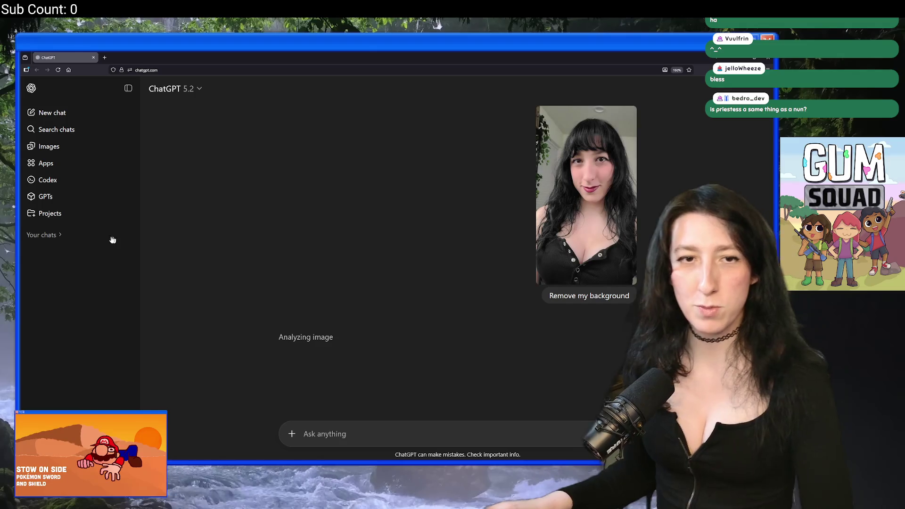
{"action": "left_click", "coordinate": [584, 226]}
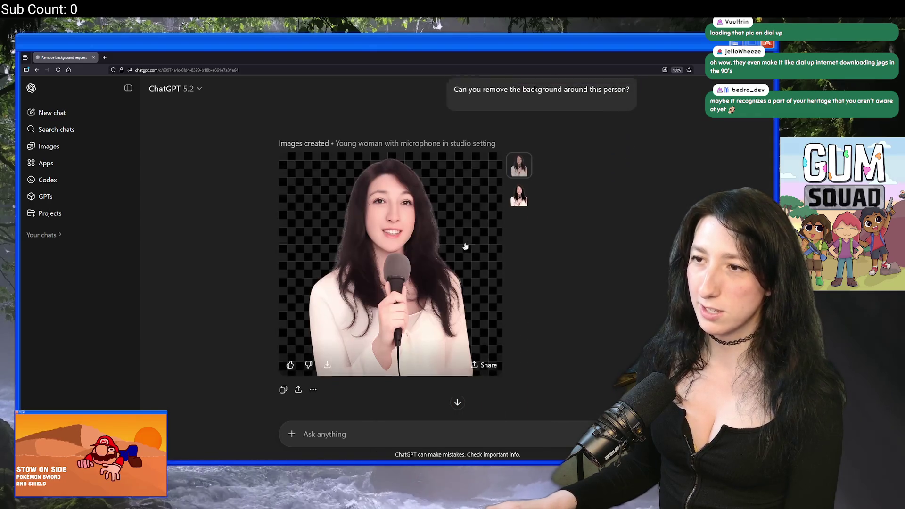
View the second generated cut-out and the later replies, then return to GameMaker.
{"action": "scroll", "coordinate": [523, 302], "scroll_direction": "down", "scroll_amount": 2}
{"action": "left_click", "coordinate": [525, 305]}
{"action": "scroll", "coordinate": [471, 302], "scroll_direction": "down", "scroll_amount": 10}
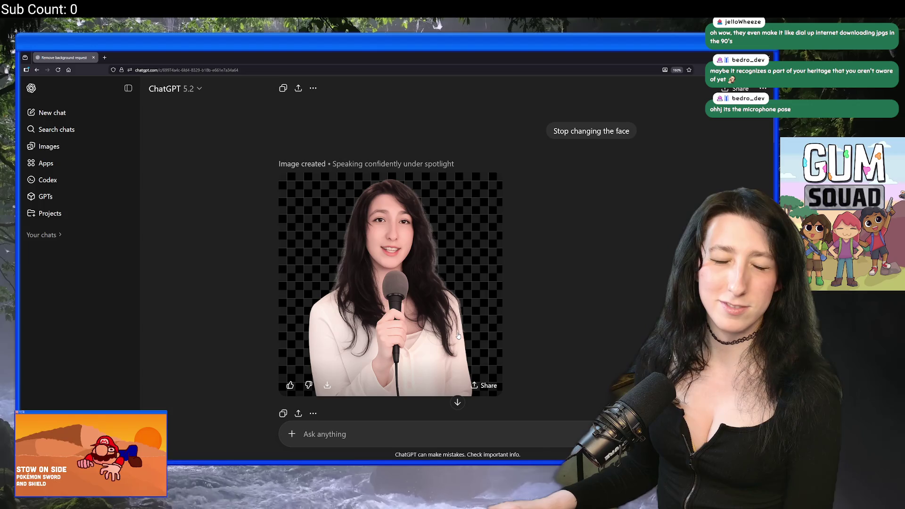
{"action": "scroll", "coordinate": [458, 336], "scroll_direction": "down", "scroll_amount": 6}
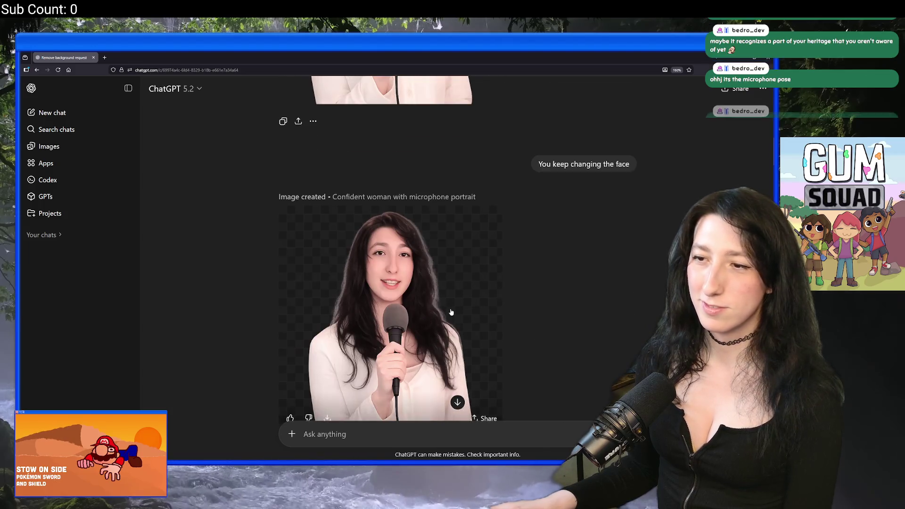
{"action": "scroll", "coordinate": [443, 296], "scroll_direction": "down", "scroll_amount": 15}
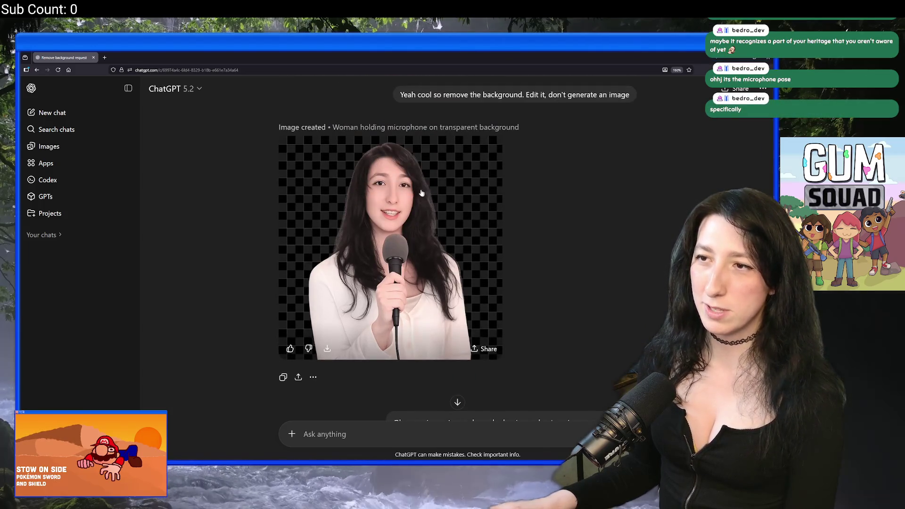
{"action": "key", "text": "alt+Tab"}
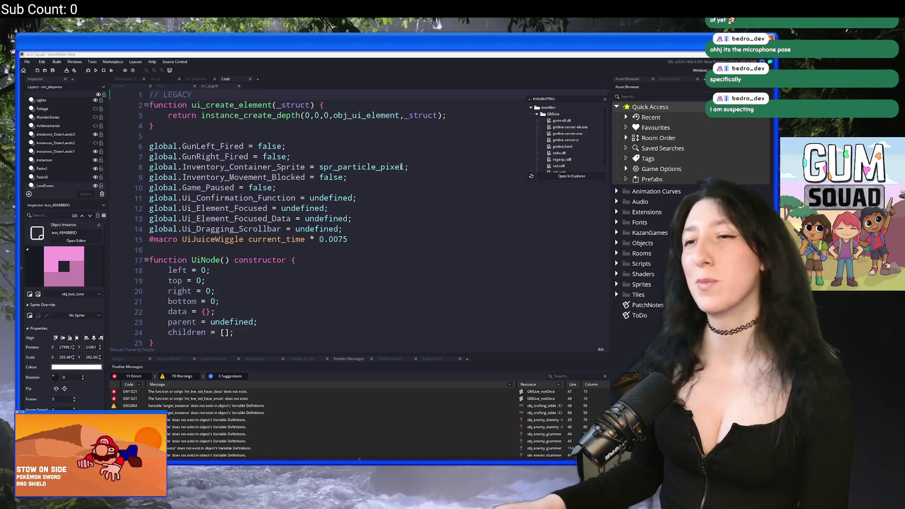
Build and run the Gum Squad project from the code editor with F5.
{"action": "left_click", "coordinate": [416, 168]}
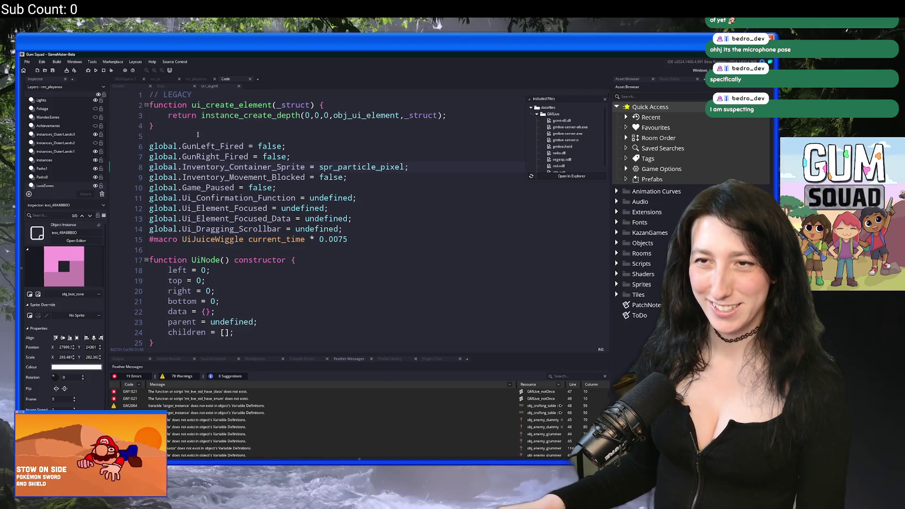
{"action": "key", "text": "Up"}
{"action": "key", "text": "Up"}
{"action": "key", "text": "F5"}
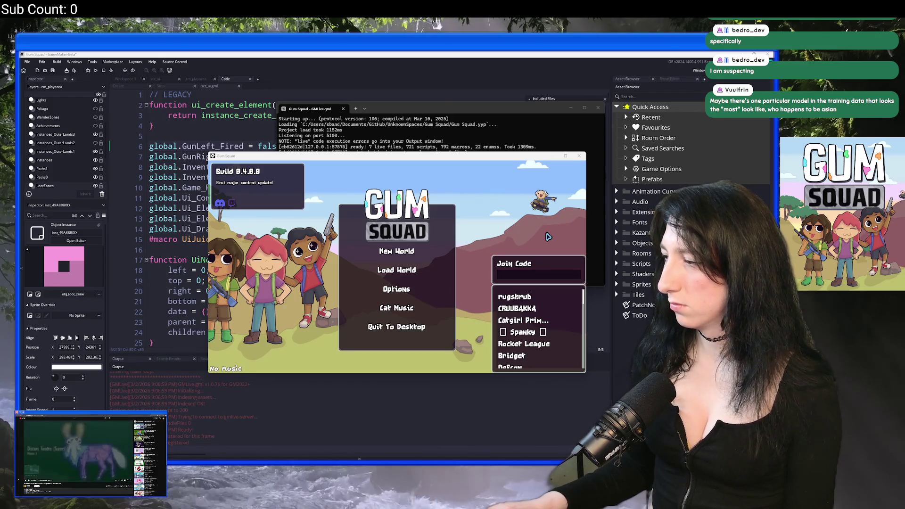
Start an Offline new world, abort on the obj_ui_inventory_player code error, and refocus GameMaker.
{"action": "left_click", "coordinate": [409, 250]}
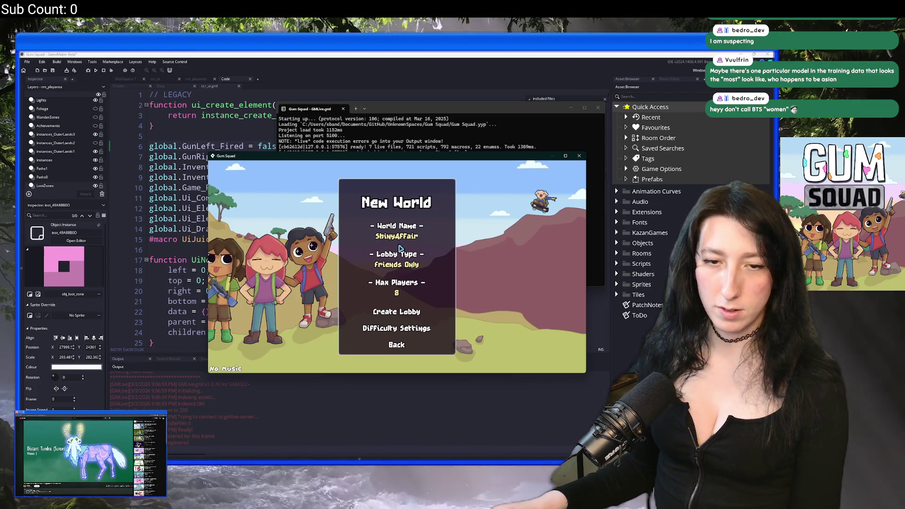
{"action": "left_click", "coordinate": [398, 265]}
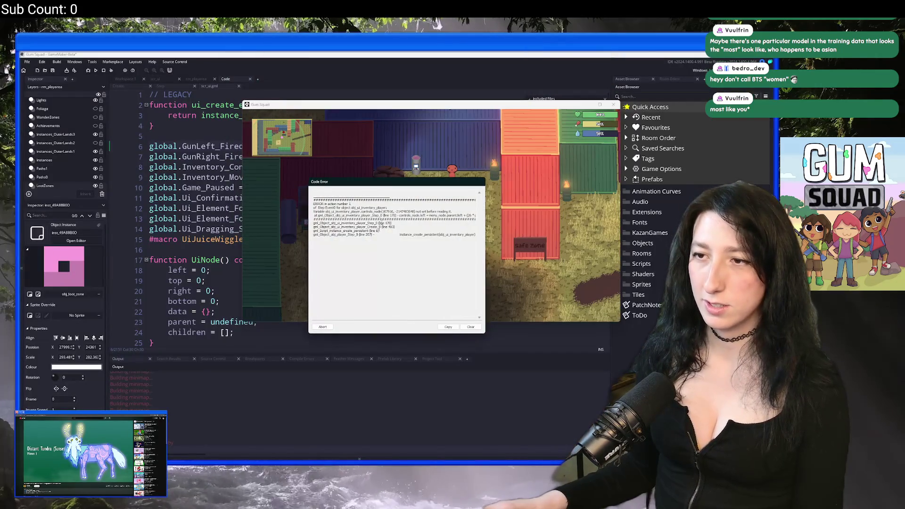
{"action": "left_click", "coordinate": [323, 327]}
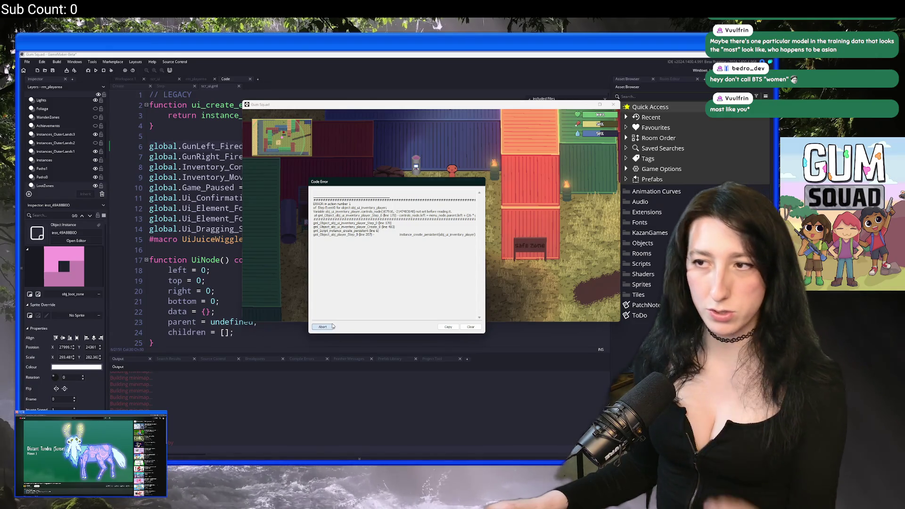
{"action": "left_click", "coordinate": [248, 239]}
{"action": "scroll", "coordinate": [192, 404], "scroll_direction": "up", "scroll_amount": 2}
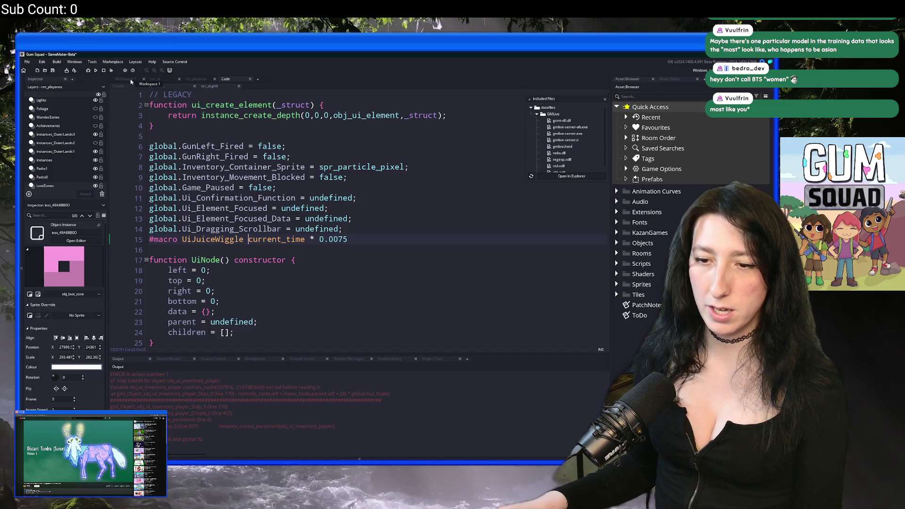
In the inventory player's Step event, jump to line 170 and highlight controls_node.
{"action": "left_click", "coordinate": [162, 86]}
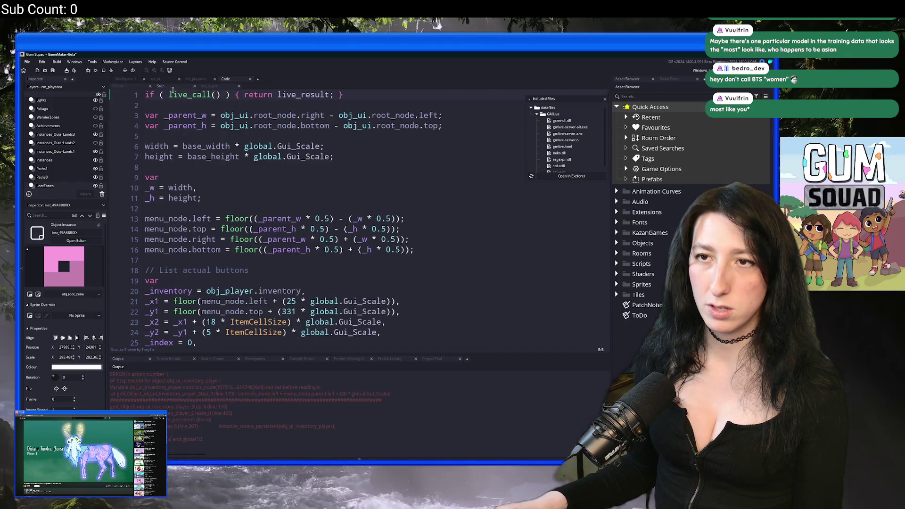
{"action": "left_click", "coordinate": [207, 126]}
{"action": "key", "text": "ctrl+g"}
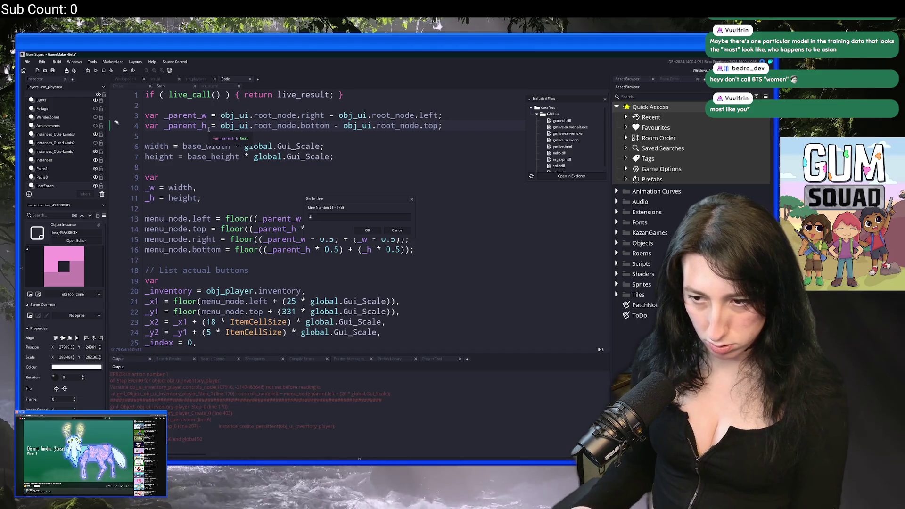
{"action": "type", "text": "170"}
{"action": "key", "text": "Return"}
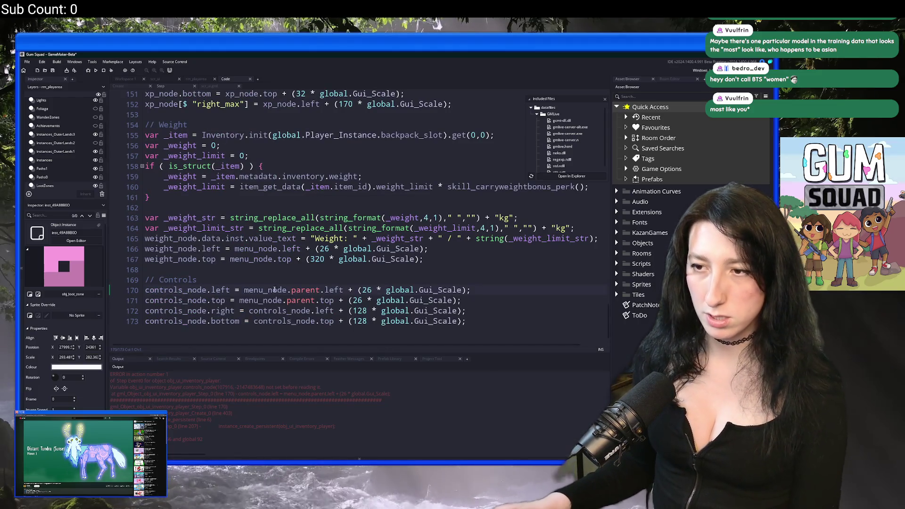
{"action": "left_click", "coordinate": [206, 289]}
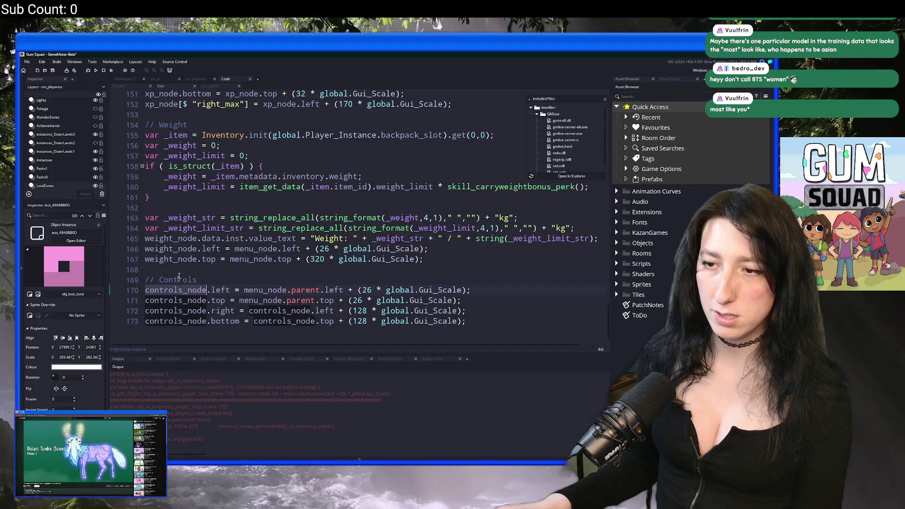
In the Create event, select controls_node on line 406 and paste over it.
{"action": "left_click", "coordinate": [125, 86]}
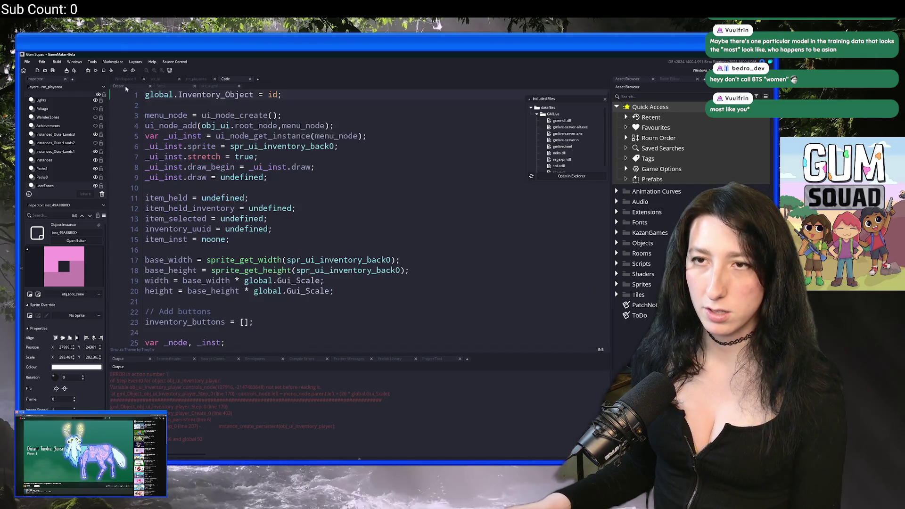
{"action": "scroll", "coordinate": [309, 217], "scroll_direction": "down", "scroll_amount": 7}
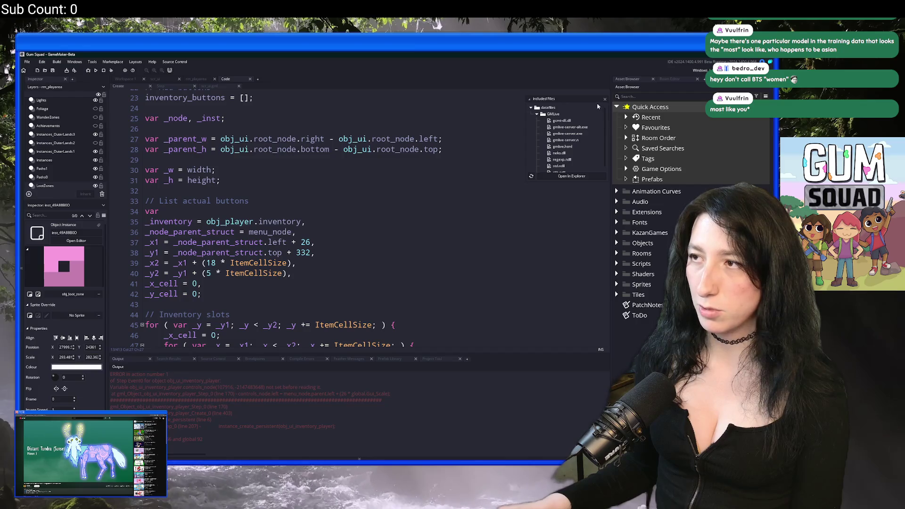
{"action": "key", "text": "ctrl+End"}
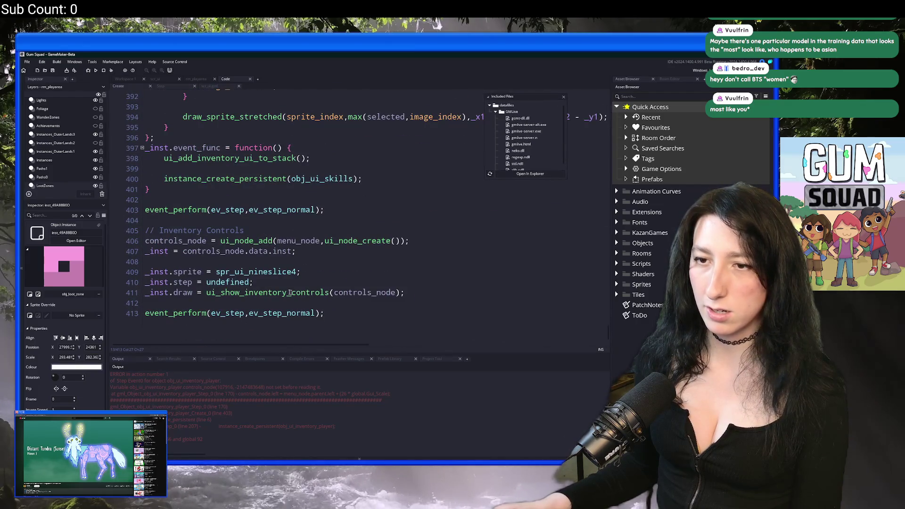
{"action": "double_click", "coordinate": [183, 245]}
{"action": "key", "text": "ctrl+v"}
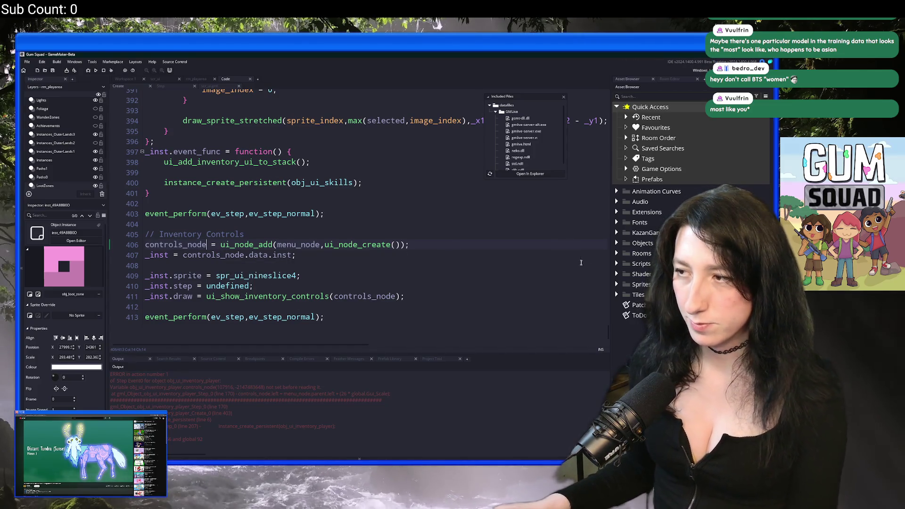
{"action": "left_click_drag", "start_coordinate": [608, 332], "coordinate": [616, 82]}
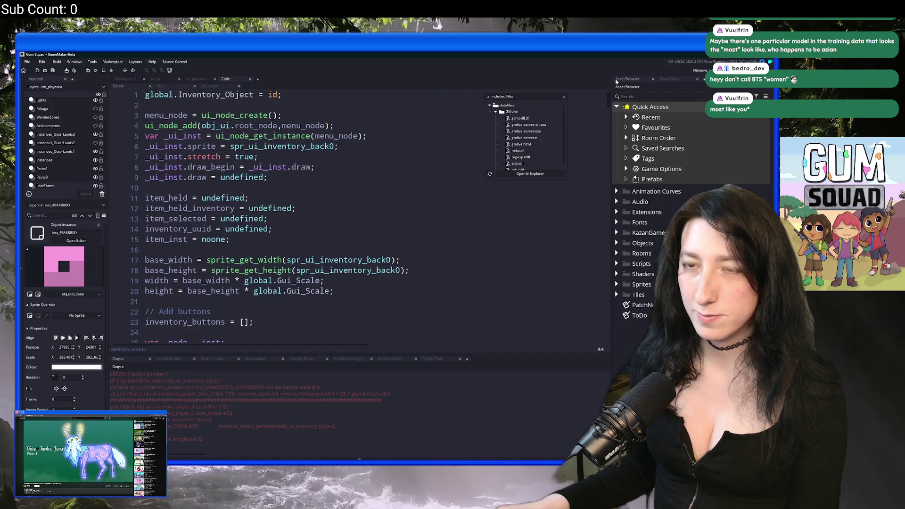
Recheck controls_node on line 406 across the Step and Create events, then launch the build.
{"action": "scroll", "coordinate": [257, 278], "scroll_direction": "down", "scroll_amount": 20}
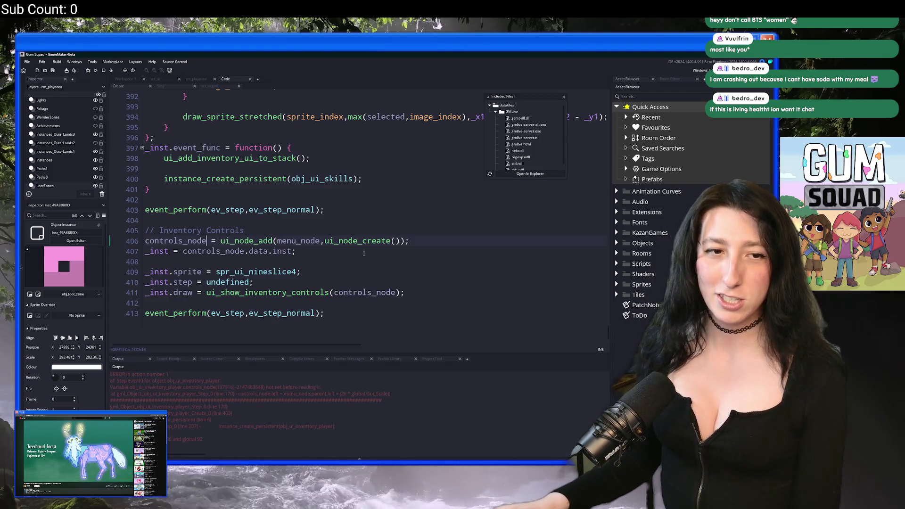
{"action": "left_click", "coordinate": [169, 245]}
{"action": "double_click", "coordinate": [169, 245]}
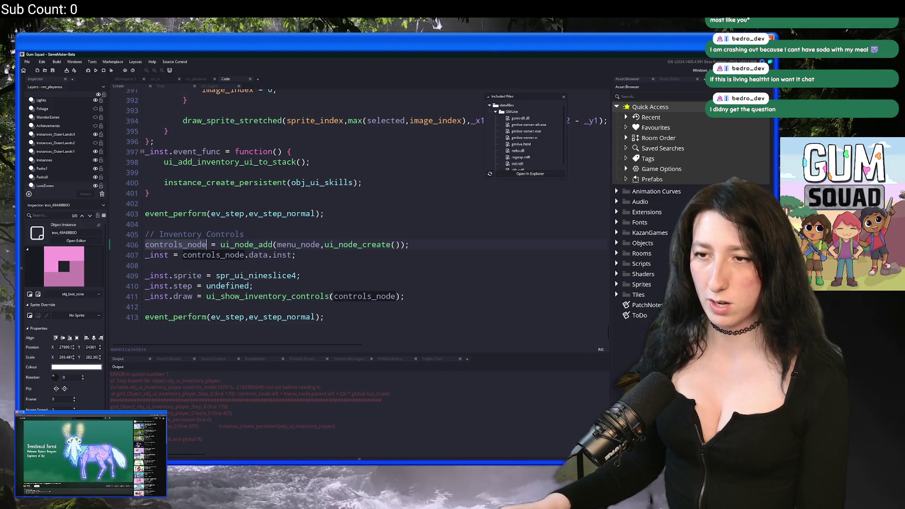
{"action": "left_click", "coordinate": [178, 88]}
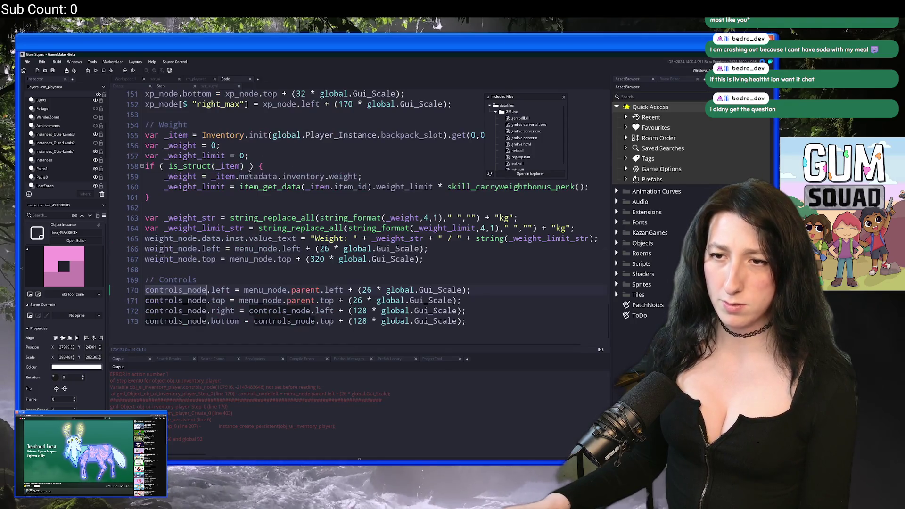
{"action": "scroll", "coordinate": [233, 420], "scroll_direction": "up", "scroll_amount": 2}
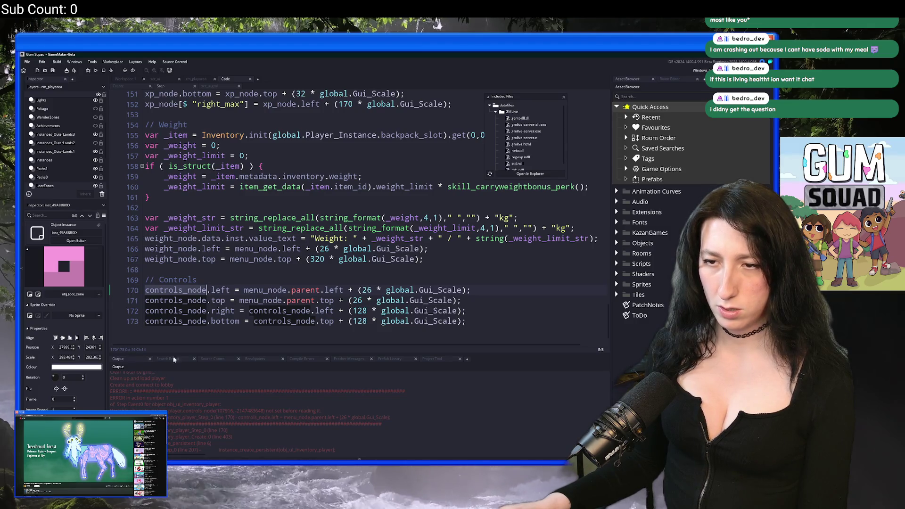
{"action": "left_click", "coordinate": [139, 87]}
{"action": "left_click", "coordinate": [406, 244]}
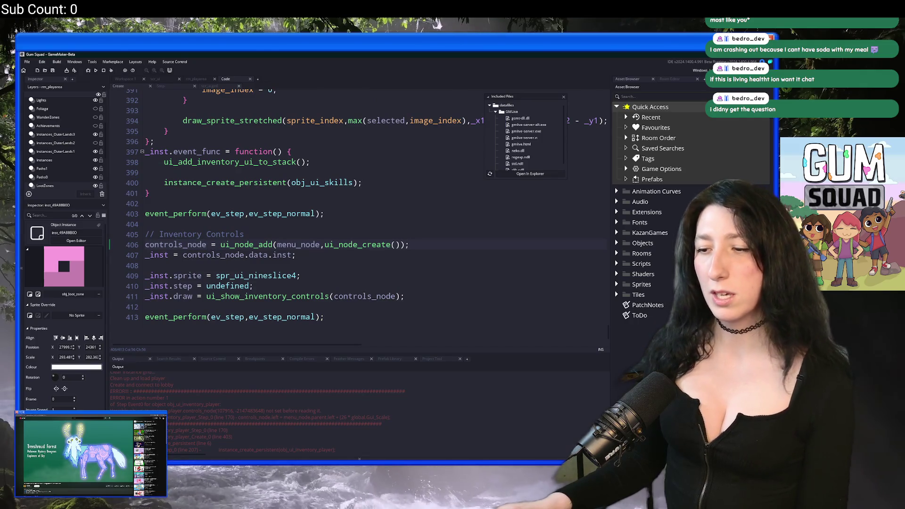
{"action": "left_click", "coordinate": [597, 107]}
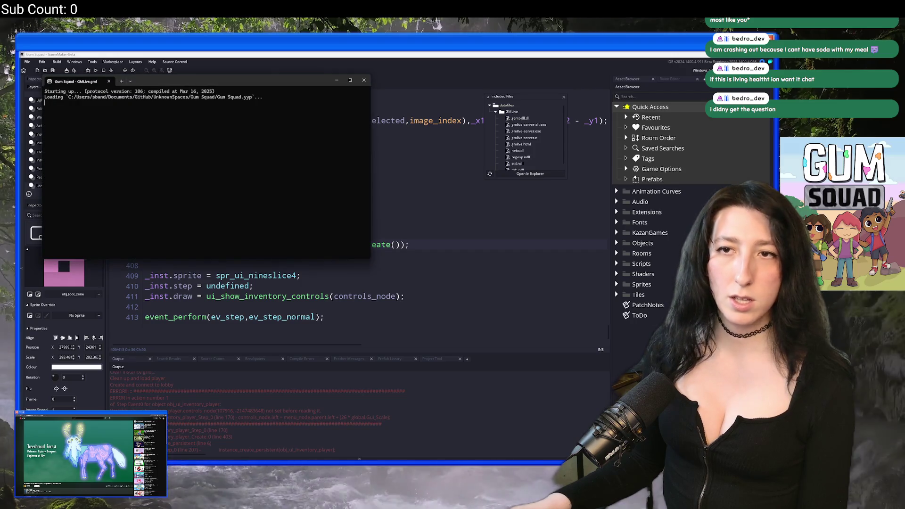
Move the GMLive console aside, check the menu_node argument on line 406, and rebuild with F5.
{"action": "left_click_drag", "start_coordinate": [175, 79], "coordinate": [431, 113]}
{"action": "left_click", "coordinate": [348, 275]}
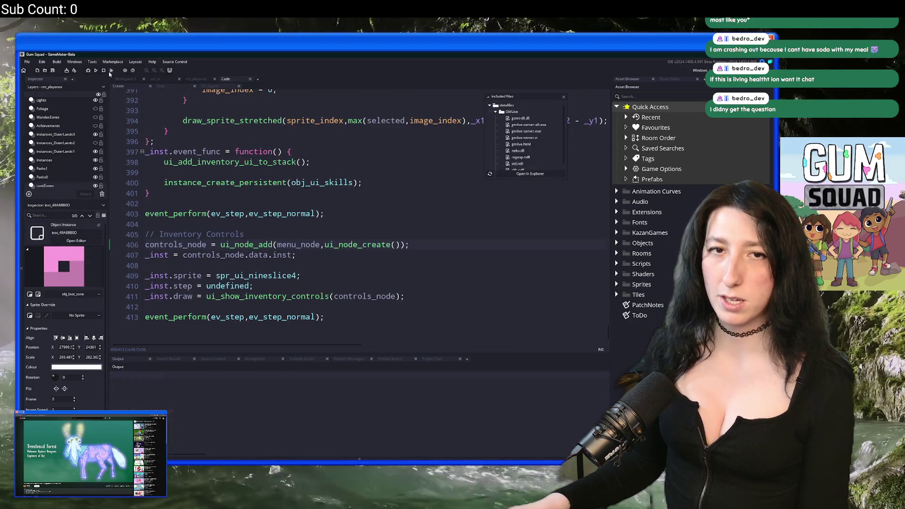
{"action": "key", "text": "Down"}
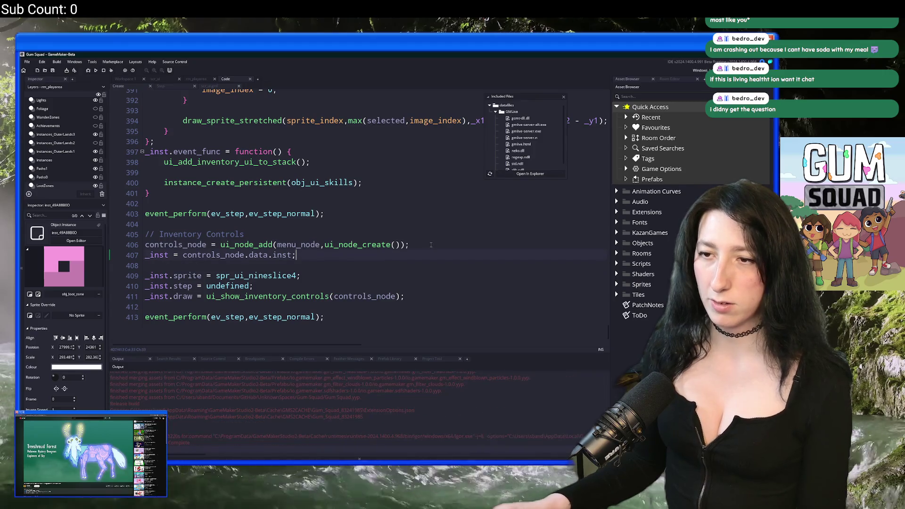
{"action": "left_click", "coordinate": [320, 244]}
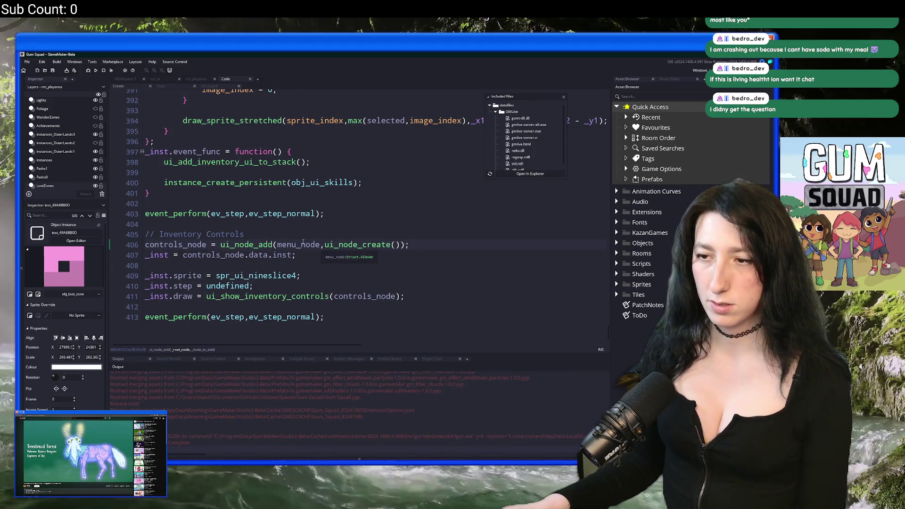
{"action": "left_click", "coordinate": [435, 245]}
{"action": "key", "text": "F5"}
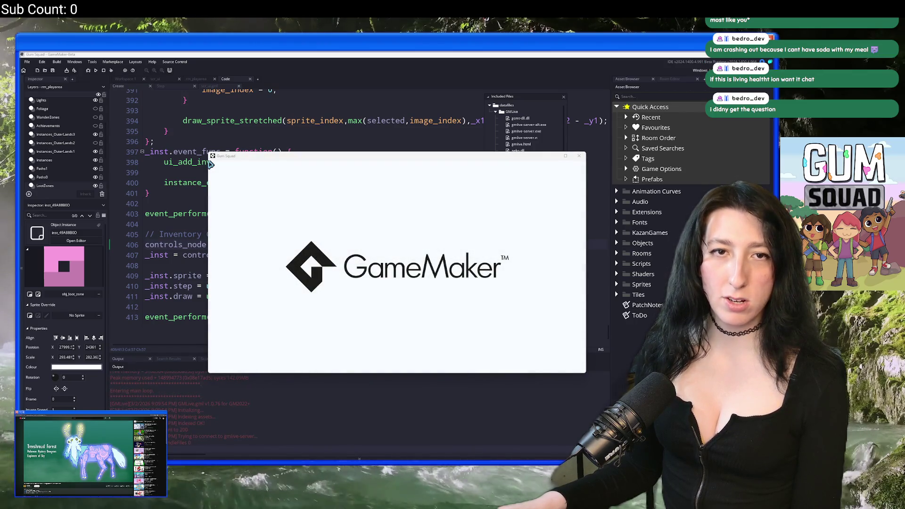
Switch from the loading game to the Twitch Software and Game Development directory.
{"action": "key", "text": "alt+Tab"}
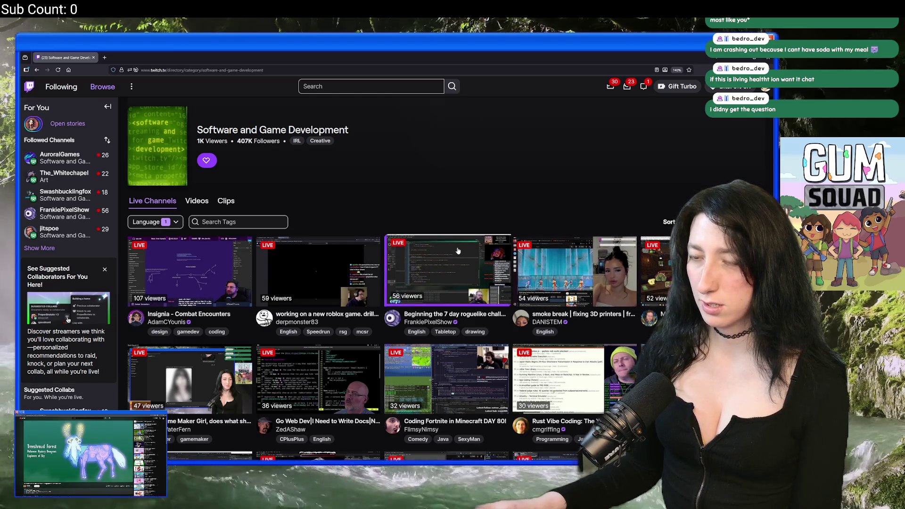
Scroll through the Twitch game development streams, then return to the Gum Squad main menu.
{"action": "scroll", "coordinate": [455, 251], "scroll_direction": "down", "scroll_amount": 1}
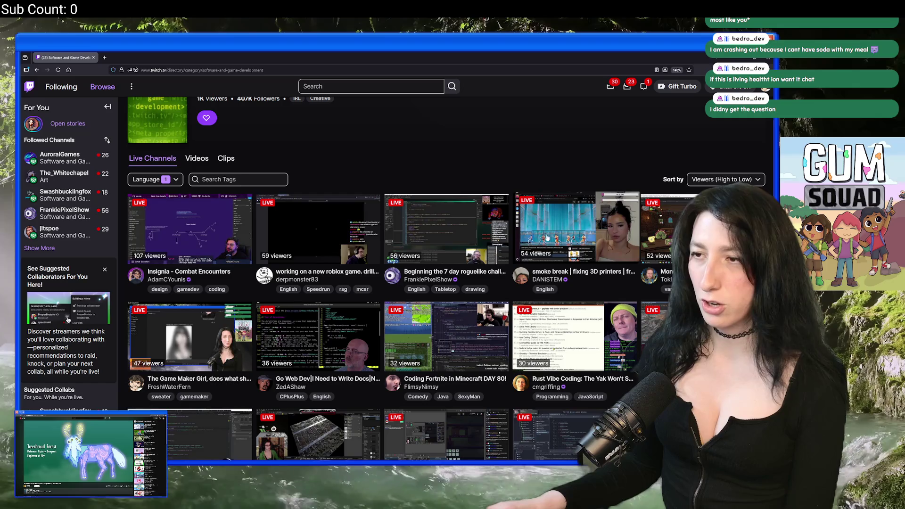
{"action": "key", "text": "alt+Tab"}
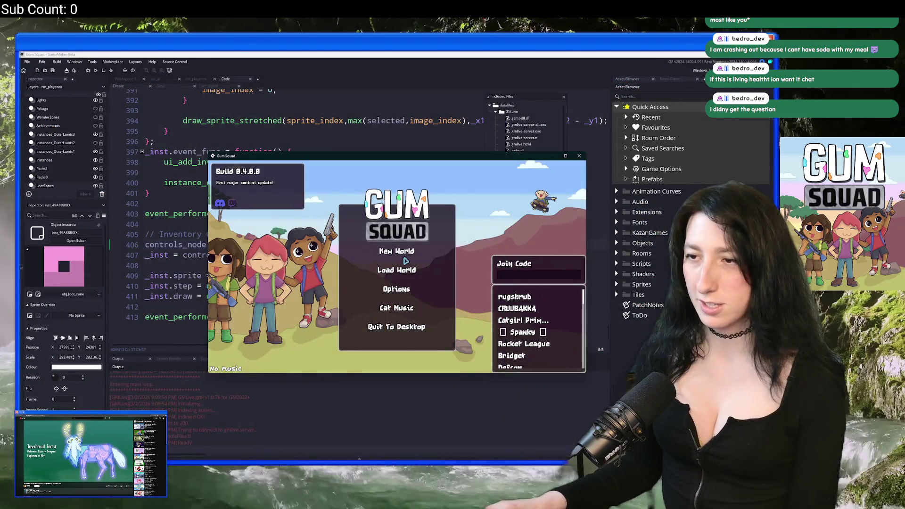
Start an Offline-lobby new world in Gum Squad, then abort the recurring inventory code error.
{"action": "left_click", "coordinate": [406, 261]}
{"action": "left_click", "coordinate": [396, 266]}
{"action": "left_click", "coordinate": [400, 307]}
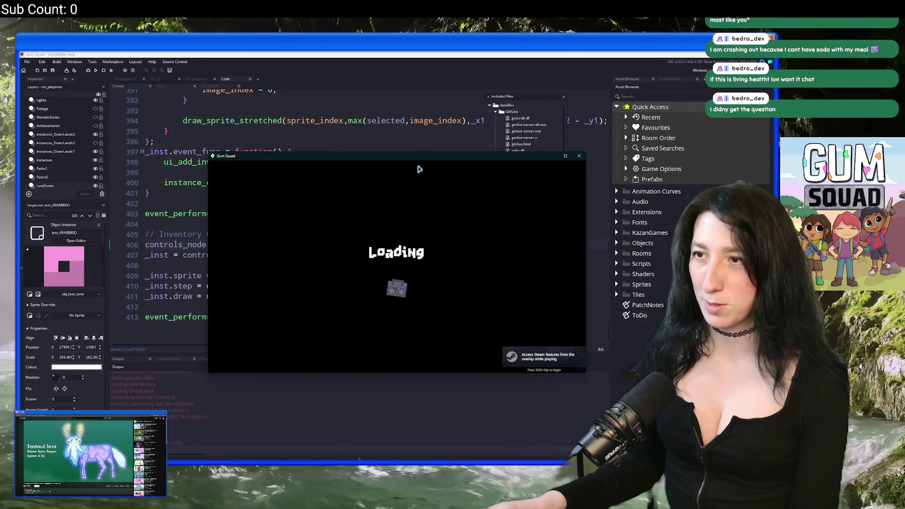
{"action": "left_click_drag", "start_coordinate": [419, 169], "coordinate": [404, 55]}
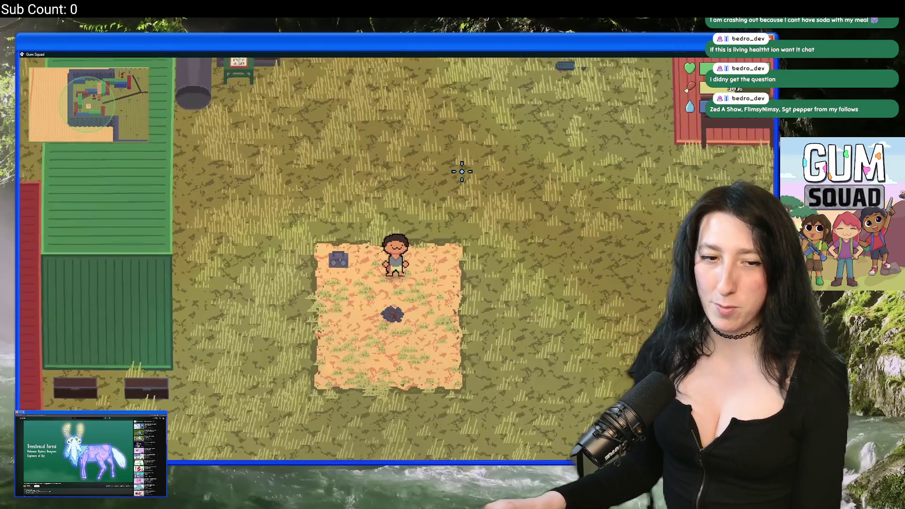
{"action": "key", "text": "w"}
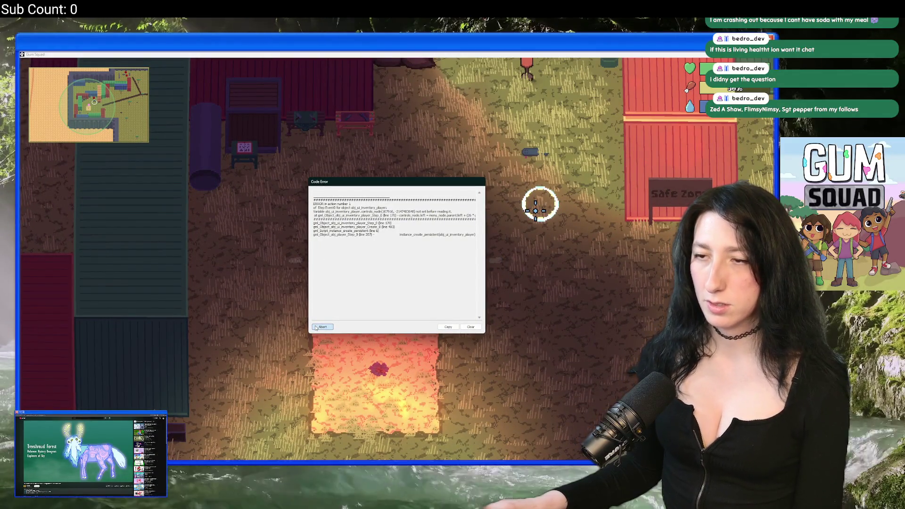
{"action": "left_click", "coordinate": [322, 327]}
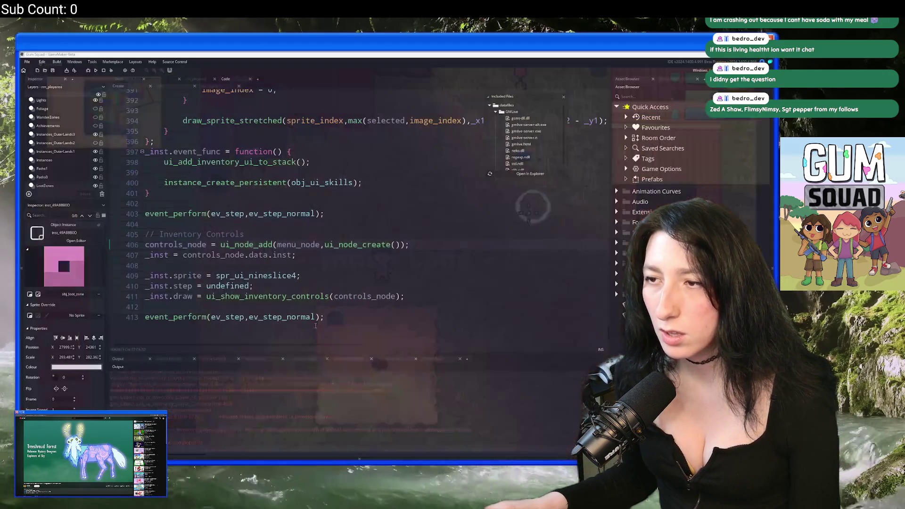
Move the Inventory Controls block from lines 405–411 over lines 403–404, then rebuild and run with F5.
{"action": "double_click", "coordinate": [180, 244]}
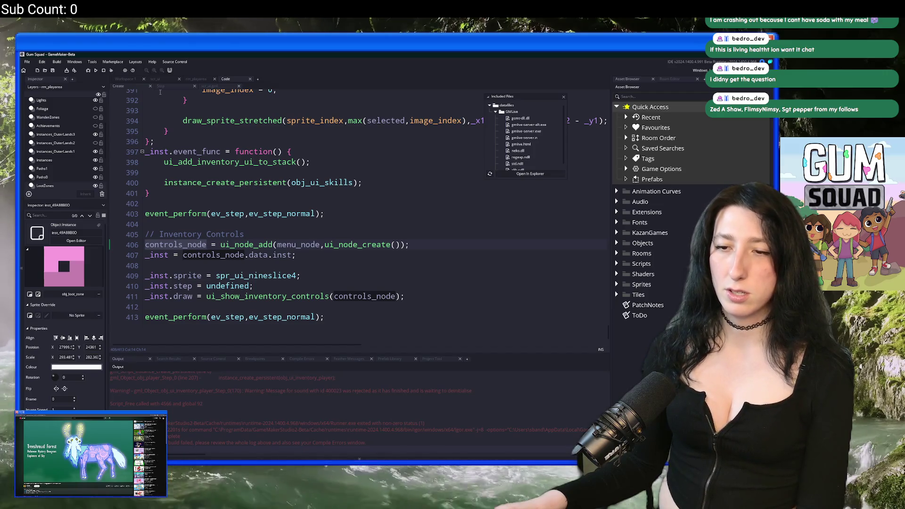
{"action": "scroll", "coordinate": [277, 265], "scroll_direction": "up", "scroll_amount": 2}
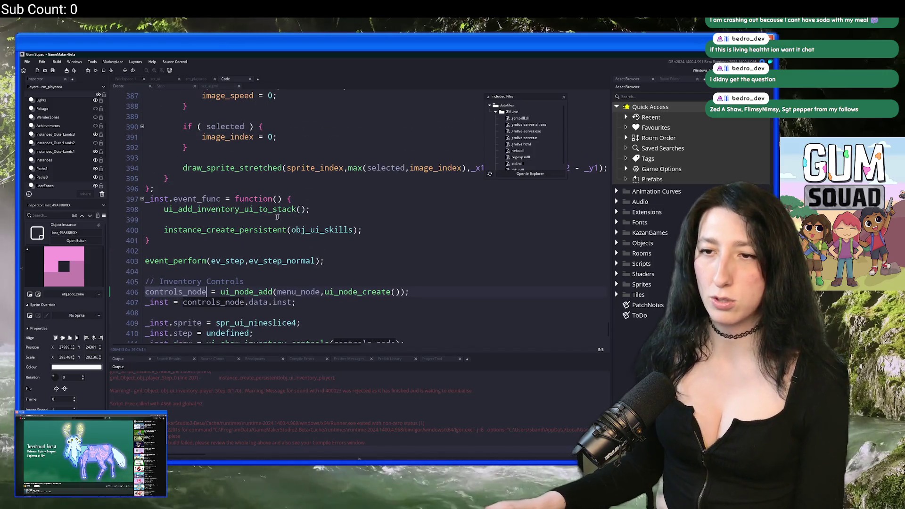
{"action": "left_click", "coordinate": [149, 249]}
{"action": "scroll", "coordinate": [230, 294], "scroll_direction": "down", "scroll_amount": 2}
{"action": "mouse_move", "coordinate": [362, 304]}
{"action": "left_mouse_down"}
{"action": "mouse_move", "coordinate": [189, 272]}
{"action": "mouse_move", "coordinate": [139, 230]}
{"action": "left_mouse_up"}
{"action": "key", "text": "ctrl+c"}
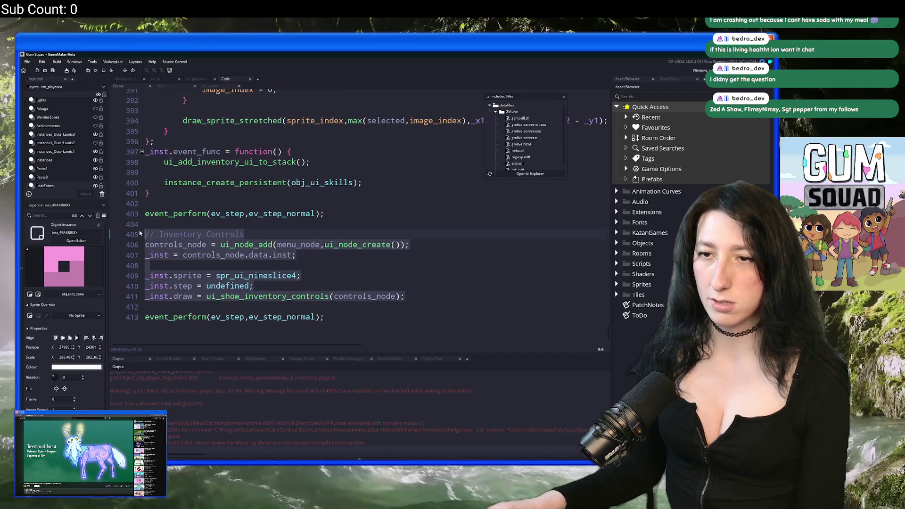
{"action": "key", "text": "BackSpace"}
{"action": "left_click_drag", "start_coordinate": [335, 285], "coordinate": [145, 296]}
{"action": "key", "text": "ctrl+v"}
{"action": "key", "text": "F5"}
{"action": "left_click", "coordinate": [160, 86]}
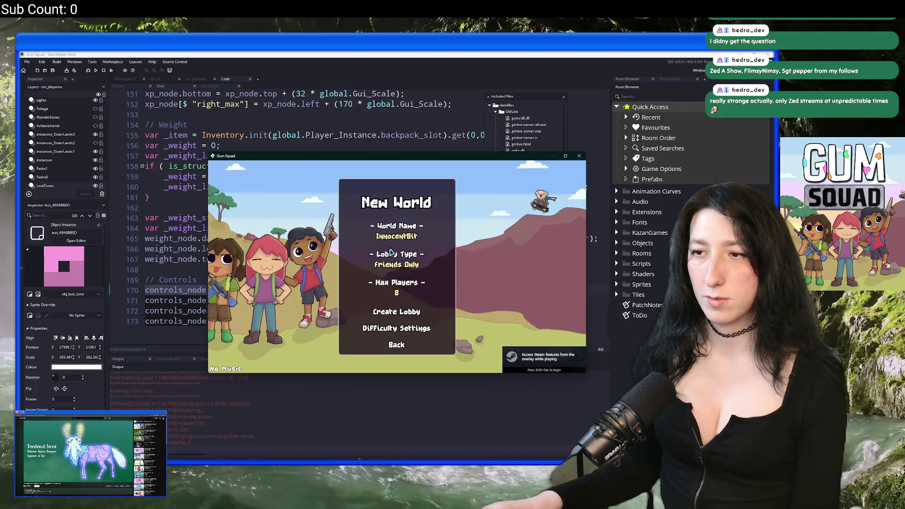
Load a new world and open the inventory without a crash, showing Weight 4.4kg / 10.0kg, then return to the code.
{"action": "left_click", "coordinate": [364, 194]}
{"action": "left_click", "coordinate": [408, 311]}
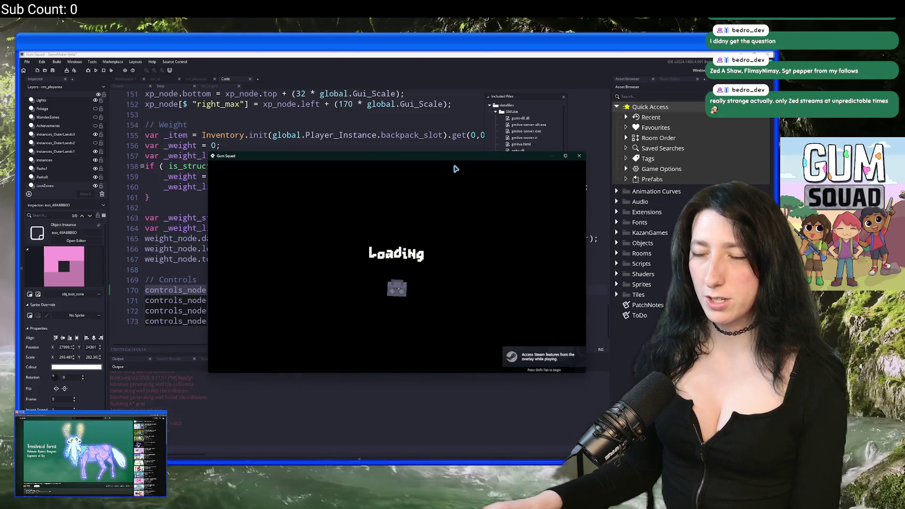
{"action": "mouse_move", "coordinate": [456, 163]}
{"action": "left_mouse_down"}
{"action": "mouse_move", "coordinate": [304, 60]}
{"action": "mouse_move", "coordinate": [331, 123]}
{"action": "left_mouse_up"}
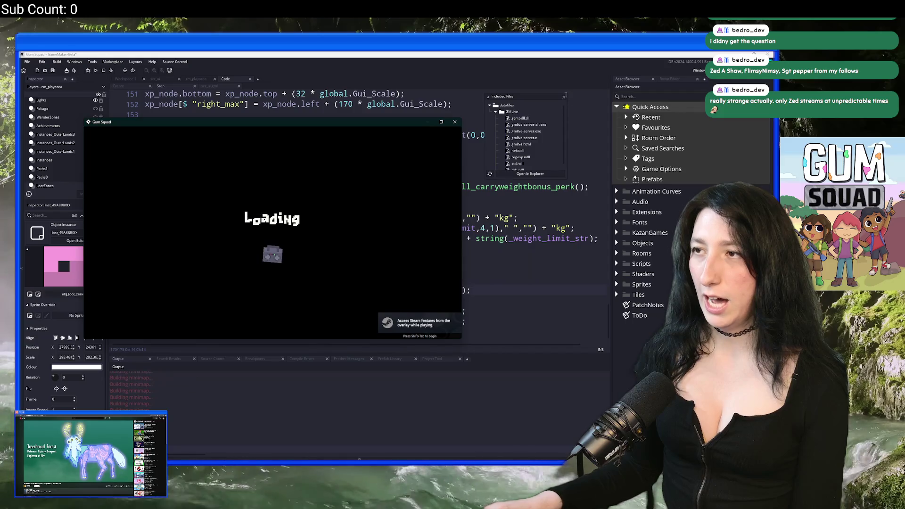
{"action": "left_click", "coordinate": [564, 98]}
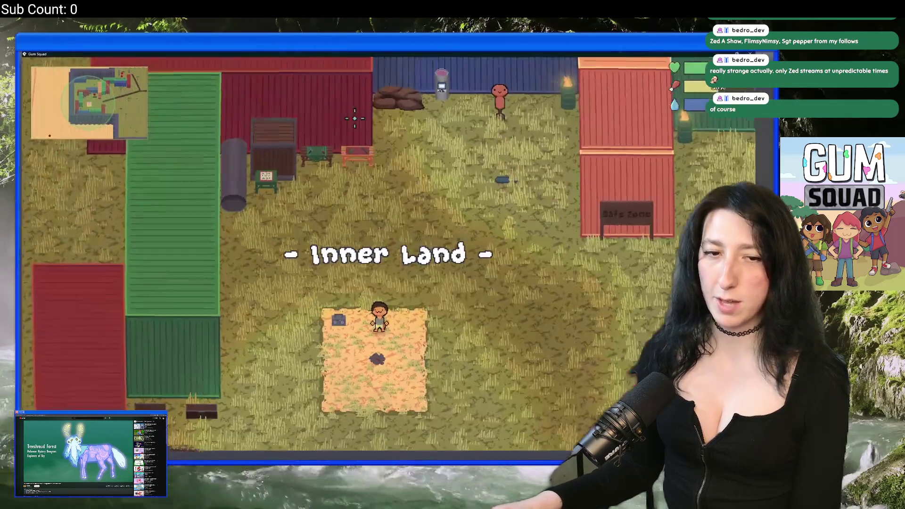
{"action": "key", "text": "i"}
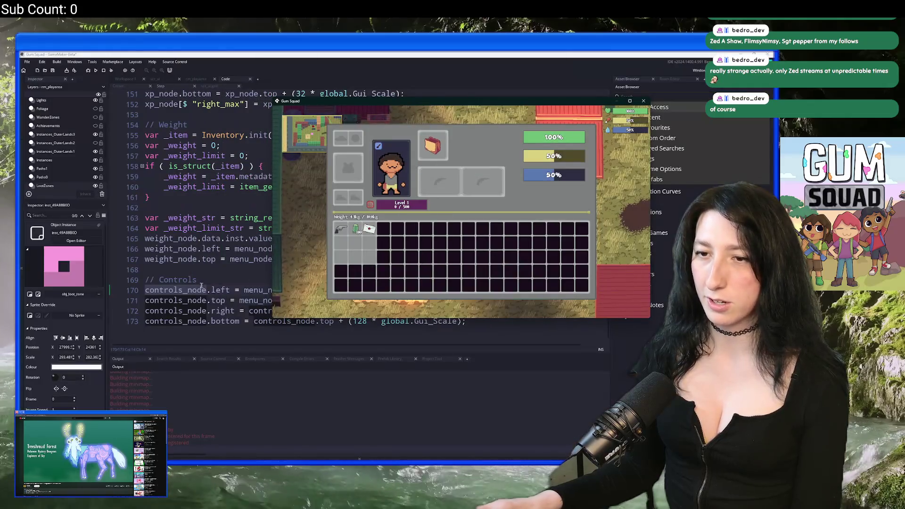
{"action": "left_click", "coordinate": [254, 275]}
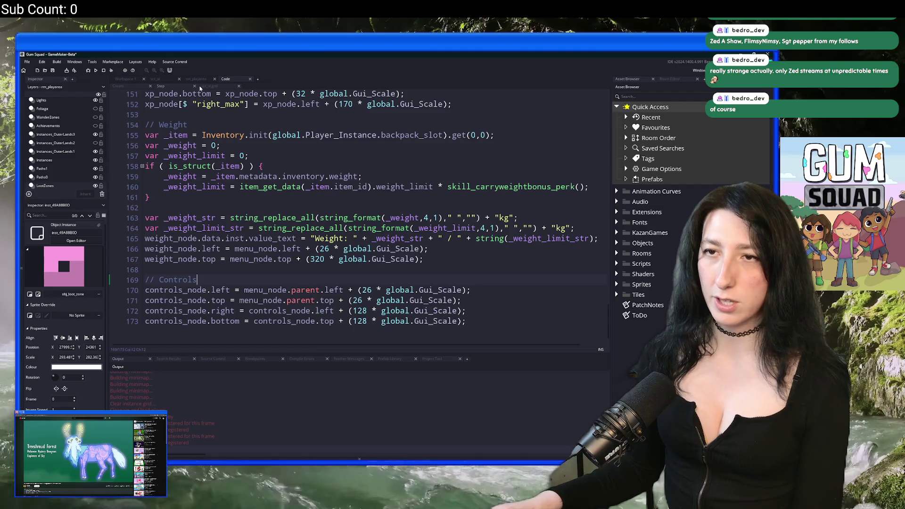
Open scr_ui.gml and find the ui_show_inventory_controls function in the expanded editor.
{"action": "left_click", "coordinate": [162, 81]}
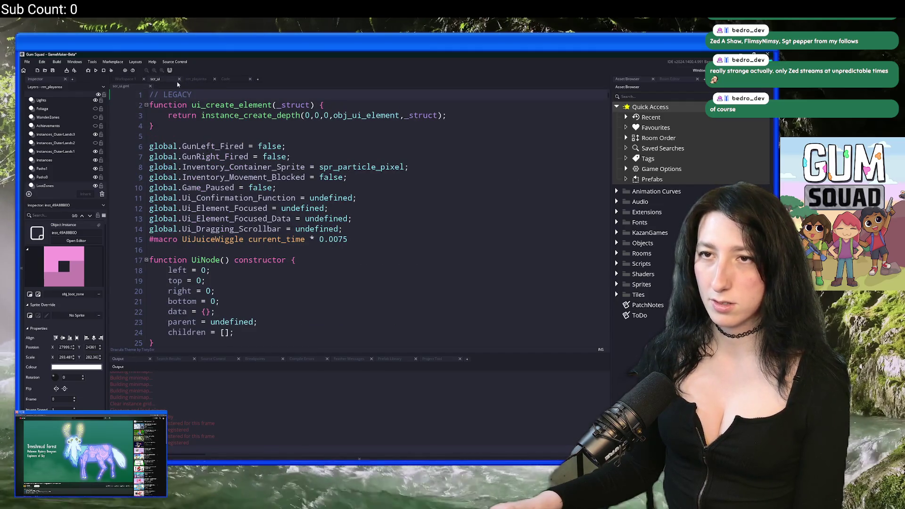
{"action": "left_click", "coordinate": [179, 79]}
{"action": "left_click", "coordinate": [209, 87]}
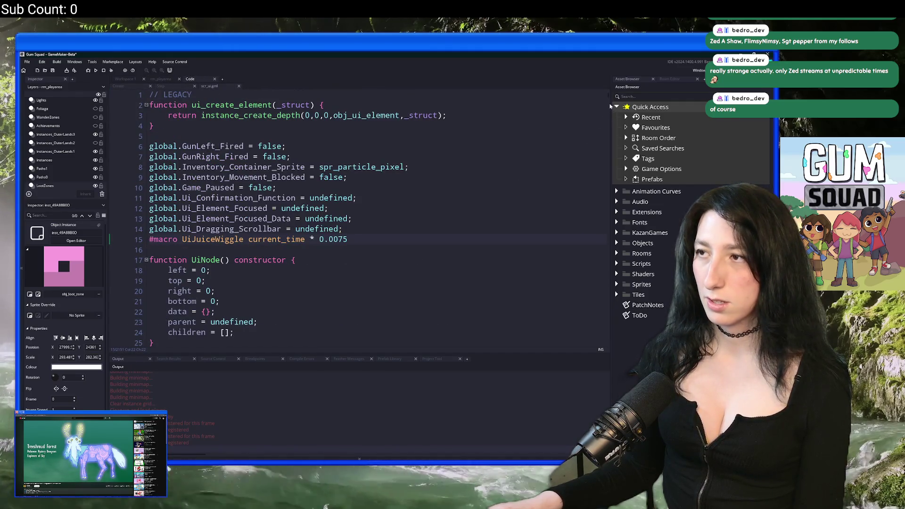
{"action": "key", "text": "ctrl+z"}
{"action": "key", "text": "F12"}
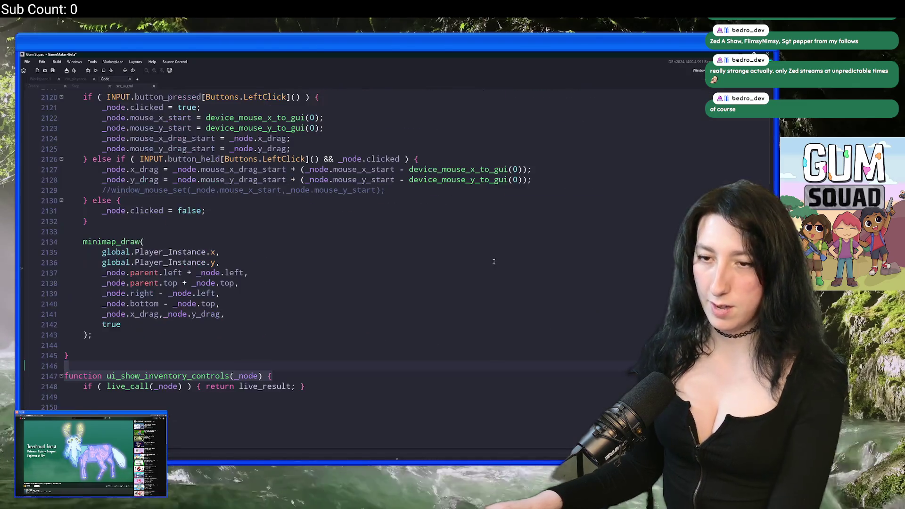
{"action": "scroll", "coordinate": [283, 283], "scroll_direction": "down", "scroll_amount": 1}
{"action": "left_click", "coordinate": [225, 395]}
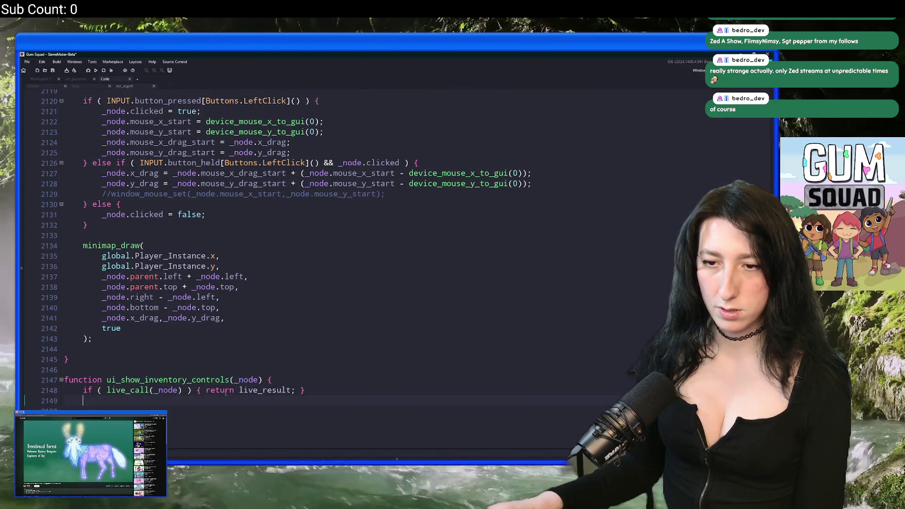
{"action": "scroll", "coordinate": [136, 134], "scroll_direction": "up", "scroll_amount": 2}
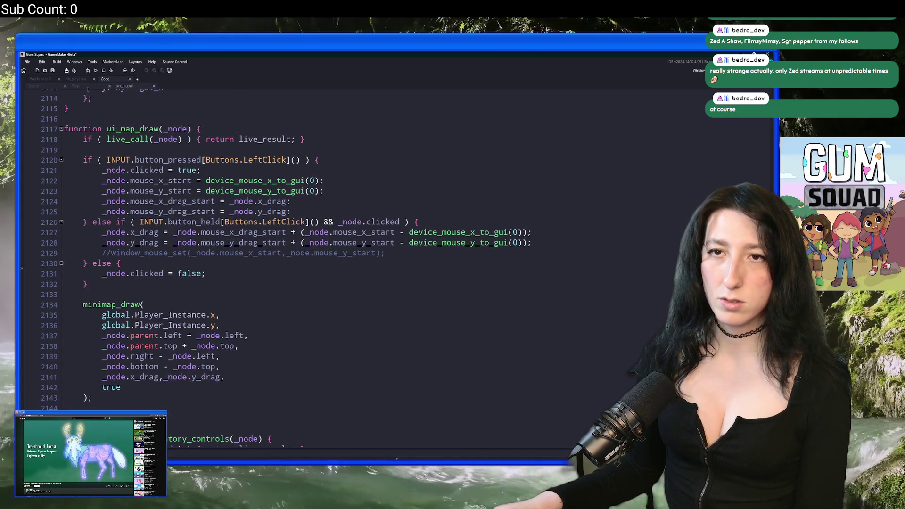
Select the skills button draw function on lines 373–395, then scroll to ui_show_inventory_controls.
{"action": "key", "text": "ctrl+z"}
{"action": "key", "text": "ctrl+z"}
{"action": "key", "text": "ctrl+z"}
{"action": "scroll", "coordinate": [215, 225], "scroll_direction": "up", "scroll_amount": 3}
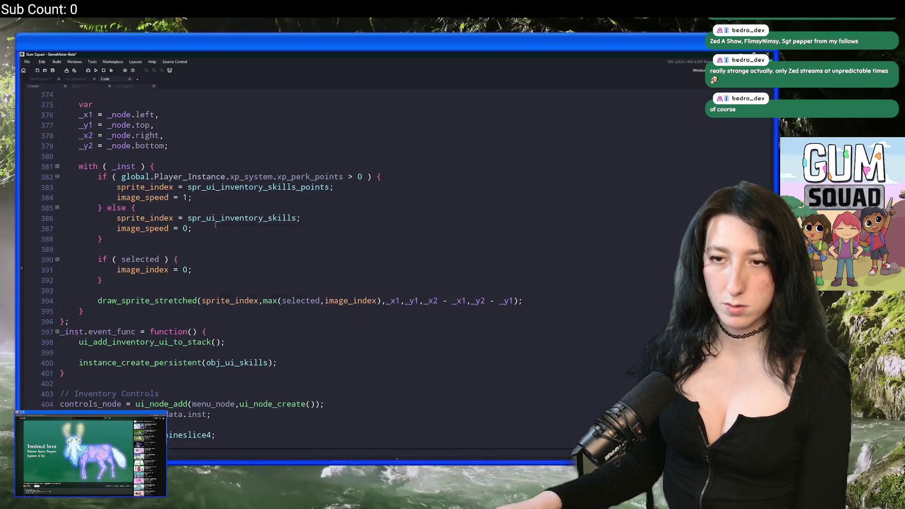
{"action": "scroll", "coordinate": [216, 225], "scroll_direction": "up", "scroll_amount": 2}
{"action": "scroll", "coordinate": [215, 225], "scroll_direction": "down", "scroll_amount": 3}
{"action": "left_click", "coordinate": [525, 336]}
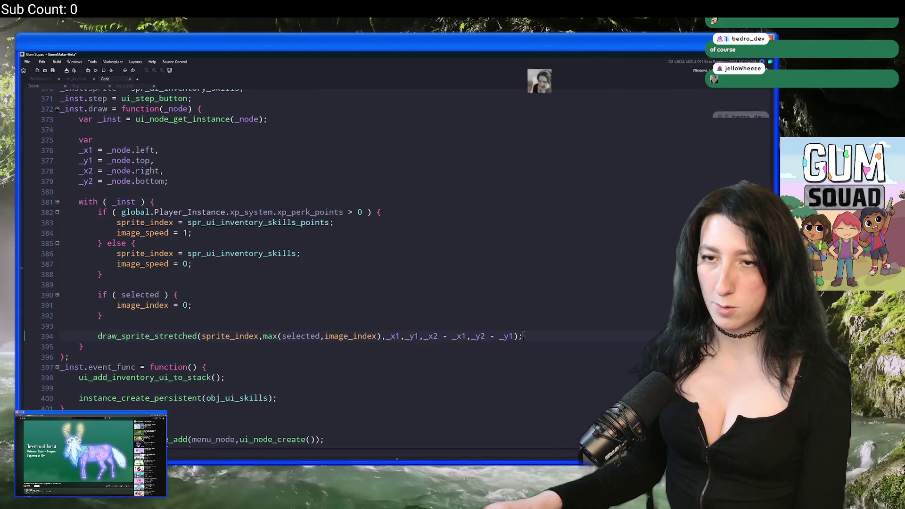
{"action": "scroll", "coordinate": [525, 336], "scroll_direction": "up", "scroll_amount": 1}
{"action": "left_click", "coordinate": [83, 379]}
{"action": "mouse_move", "coordinate": [83, 379]}
{"action": "left_mouse_down"}
{"action": "mouse_move", "coordinate": [91, 215]}
{"action": "mouse_move", "coordinate": [79, 154]}
{"action": "left_mouse_up"}
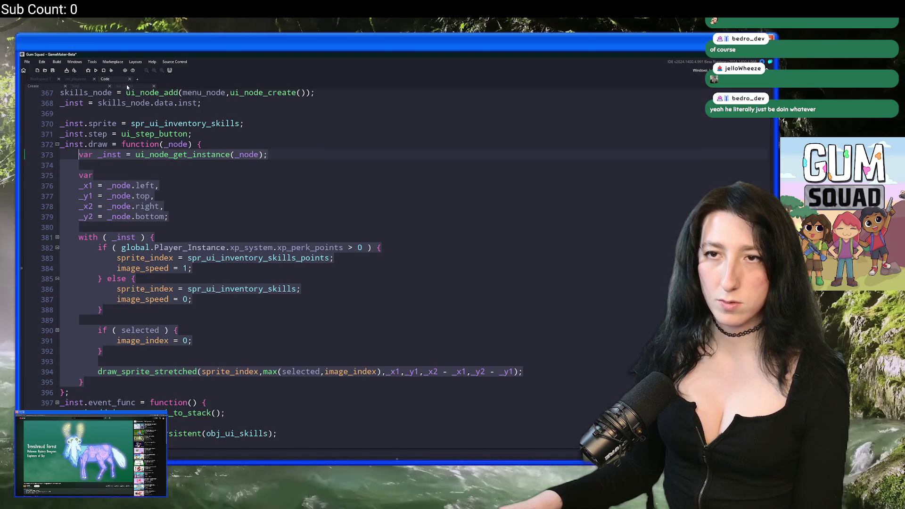
{"action": "left_click", "coordinate": [127, 87]}
{"action": "scroll", "coordinate": [283, 250], "scroll_direction": "down", "scroll_amount": 8}
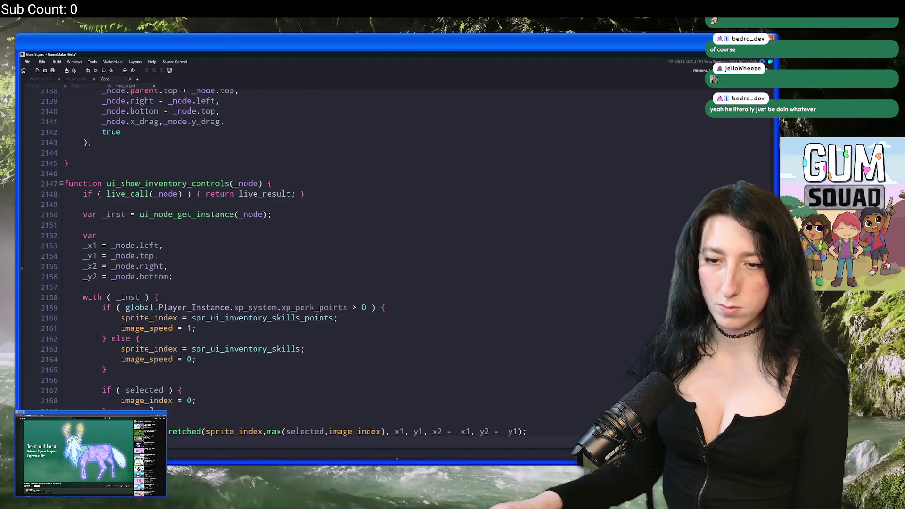
{"action": "scroll", "coordinate": [448, 443], "scroll_direction": "down", "scroll_amount": 1}
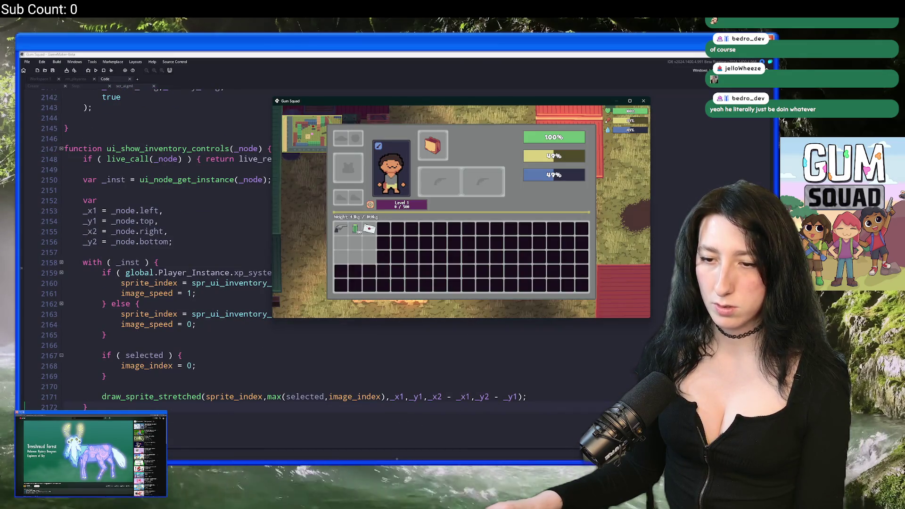
Replace sprite_index with sprite, delete the if/else and selected blocks, and set the frame to 0.
{"action": "left_click", "coordinate": [215, 458]}
{"action": "left_click", "coordinate": [198, 293]}
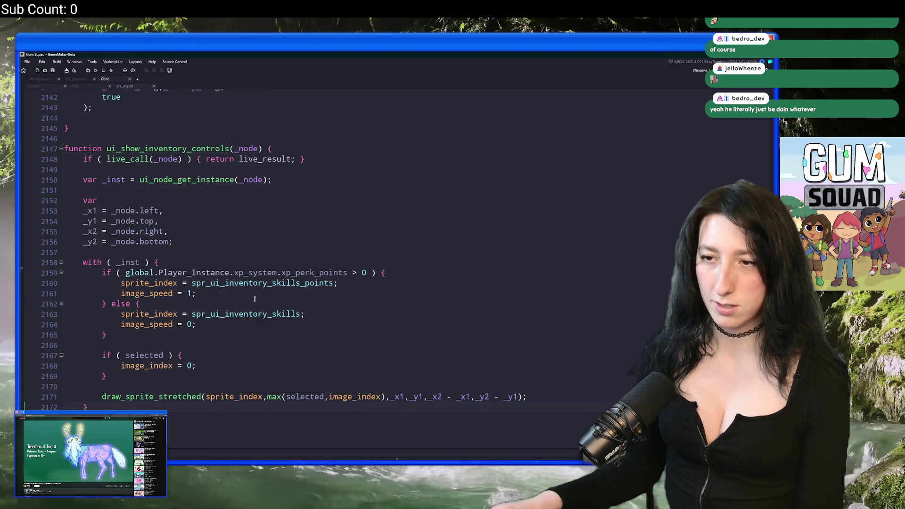
{"action": "left_click", "coordinate": [144, 380]}
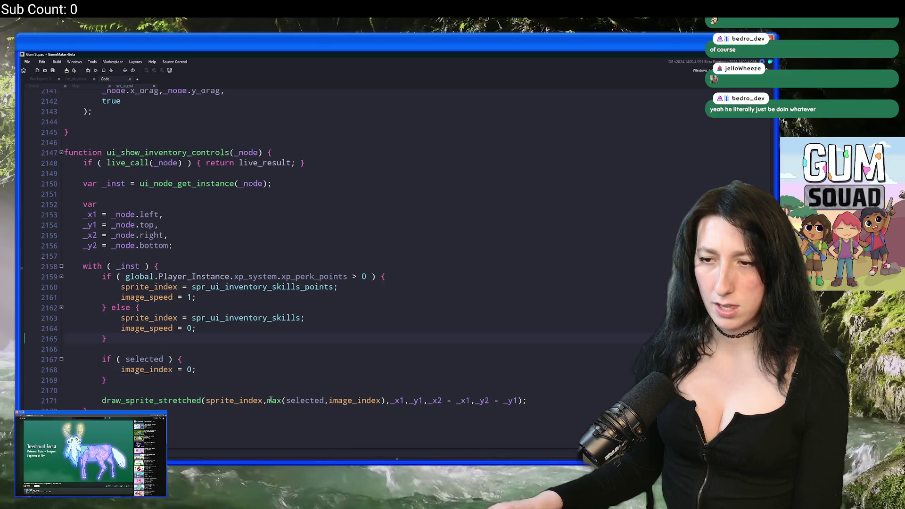
{"action": "double_click", "coordinate": [254, 400]}
{"action": "type", "text": "sprite"}
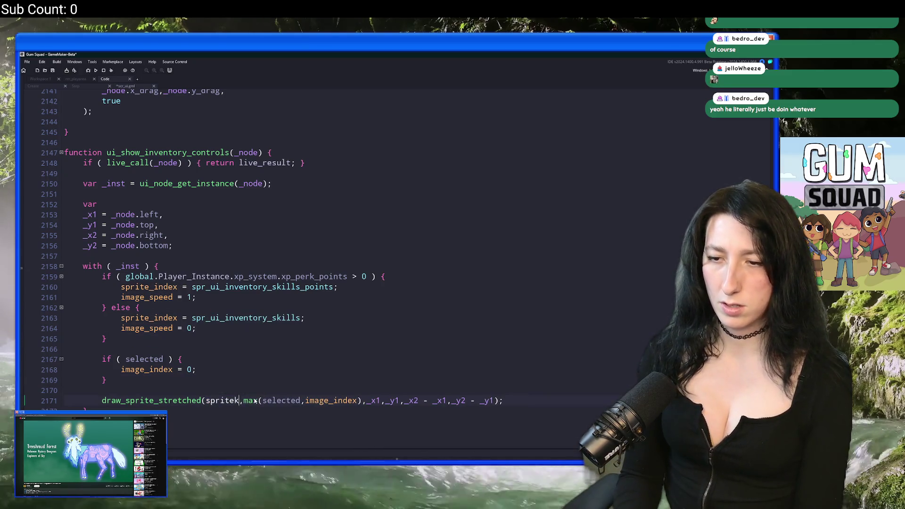
{"action": "left_click", "coordinate": [143, 378]}
{"action": "mouse_move", "coordinate": [143, 378]}
{"action": "left_mouse_down"}
{"action": "mouse_move", "coordinate": [141, 307]}
{"action": "mouse_move", "coordinate": [159, 266]}
{"action": "left_mouse_up"}
{"action": "key", "text": "Delete"}
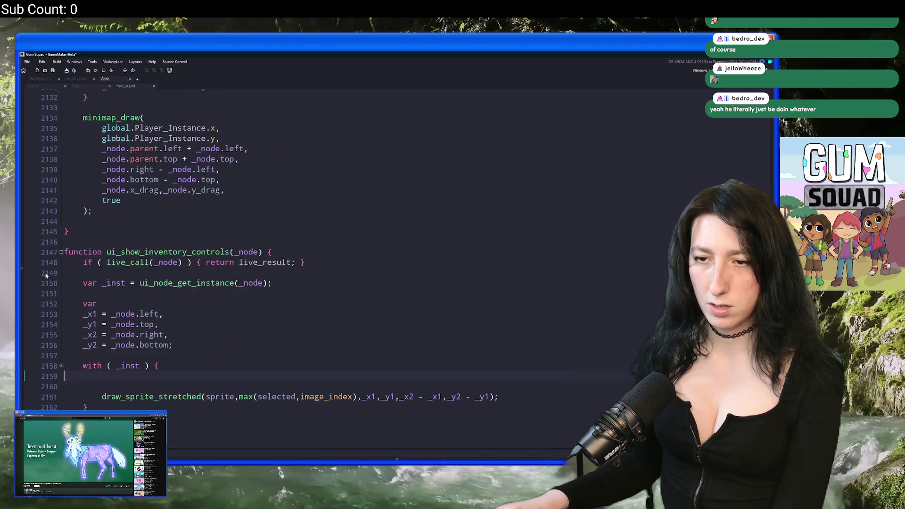
{"action": "left_click", "coordinate": [239, 400]}
{"action": "type", "text": "0"}
Rebuild the game with F5 and bring up the Step event's controls layout code.
{"action": "key", "text": "alt+Tab"}
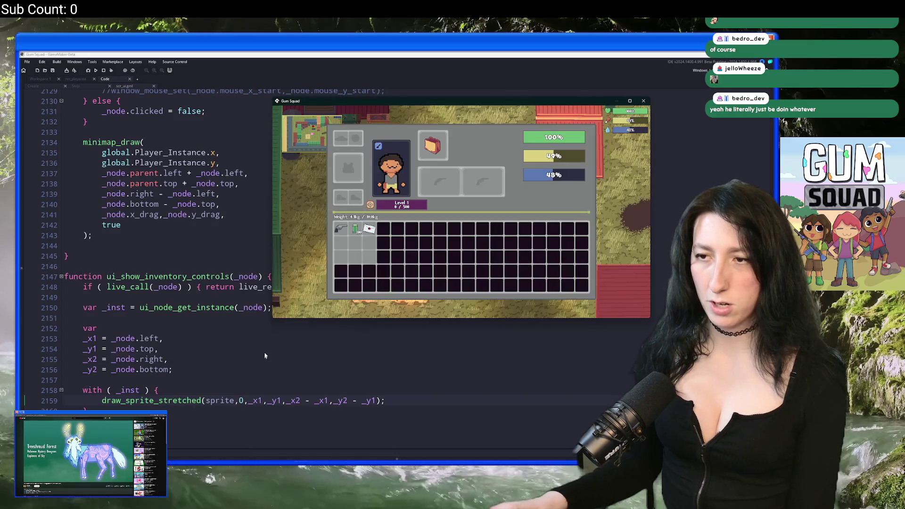
{"action": "key", "text": "F5"}
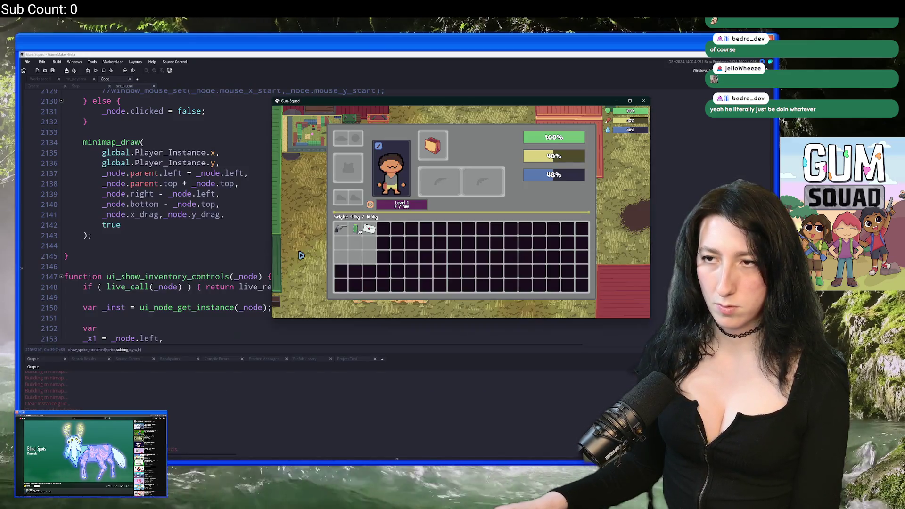
{"action": "left_click", "coordinate": [189, 338]}
{"action": "scroll", "coordinate": [193, 226], "scroll_direction": "down", "scroll_amount": 4}
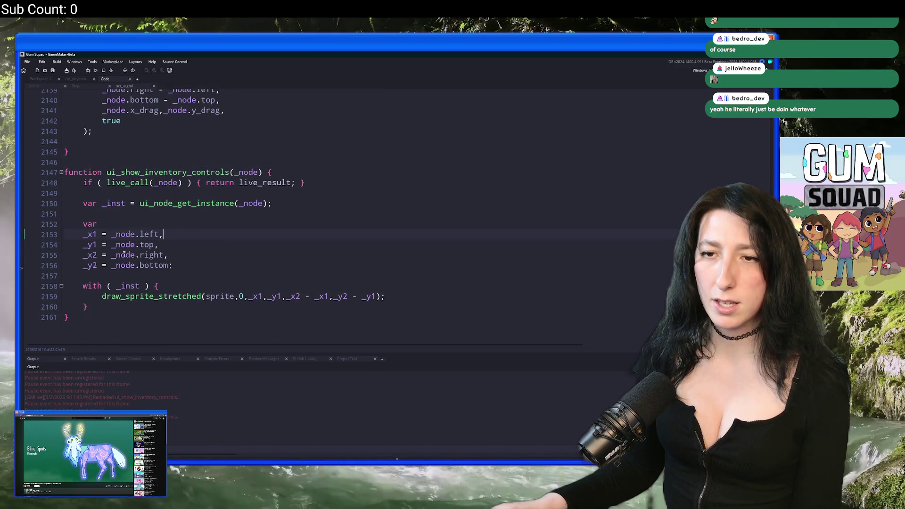
{"action": "left_click", "coordinate": [77, 87]}
{"action": "scroll", "coordinate": [235, 236], "scroll_direction": "down", "scroll_amount": 1}
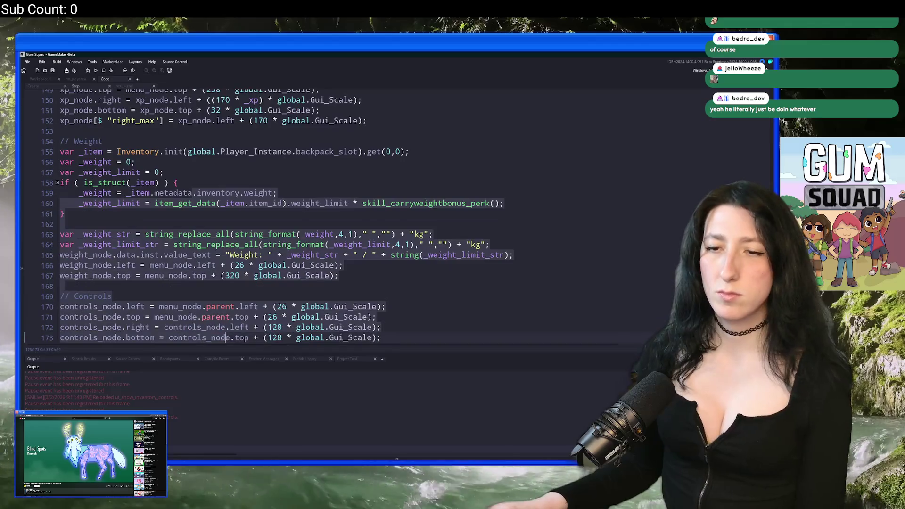
Change both 26 left and top offsets of the controls panel to 0 and check the game.
{"action": "left_click", "coordinate": [235, 317]}
{"action": "scroll", "coordinate": [235, 283], "scroll_direction": "down", "scroll_amount": 1}
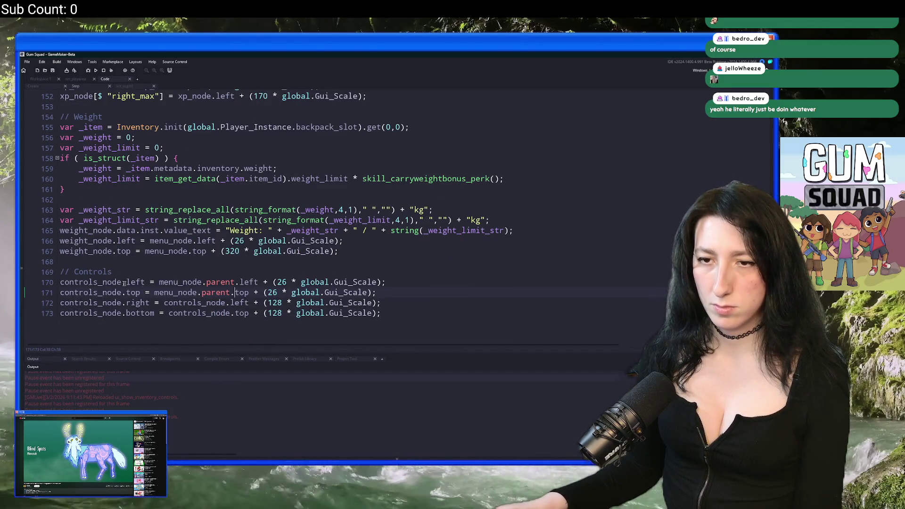
{"action": "left_click", "coordinate": [121, 285]}
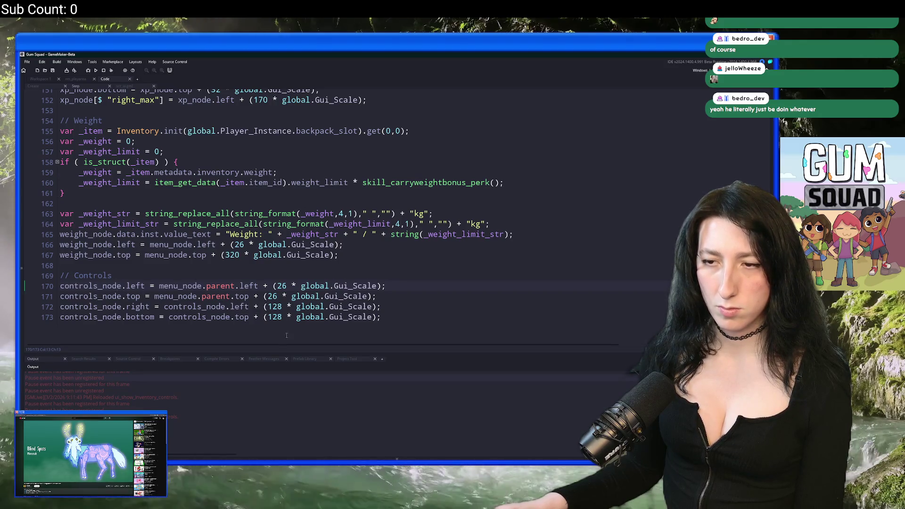
{"action": "left_click", "coordinate": [280, 285]}
{"action": "double_click", "coordinate": [281, 285]}
{"action": "type", "text": "0"}
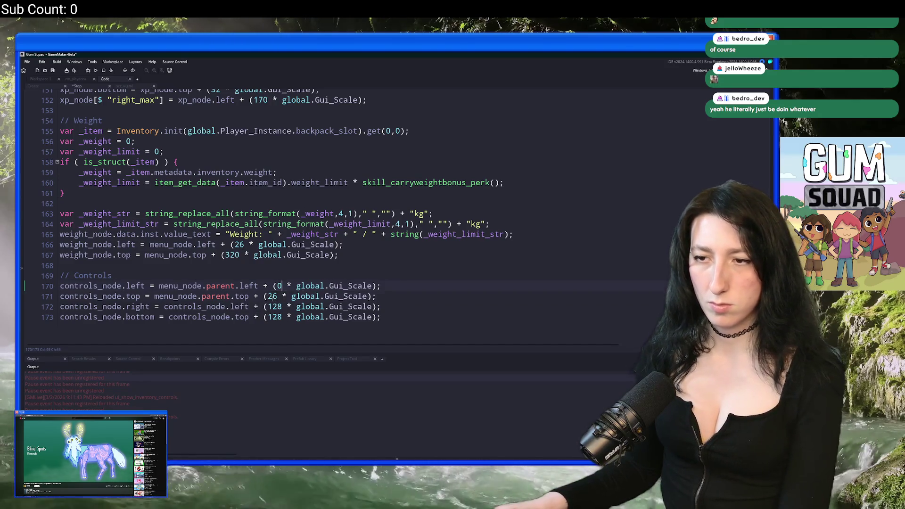
{"action": "double_click", "coordinate": [272, 296]}
{"action": "type", "text": "0"}
{"action": "key", "text": "alt+Tab"}
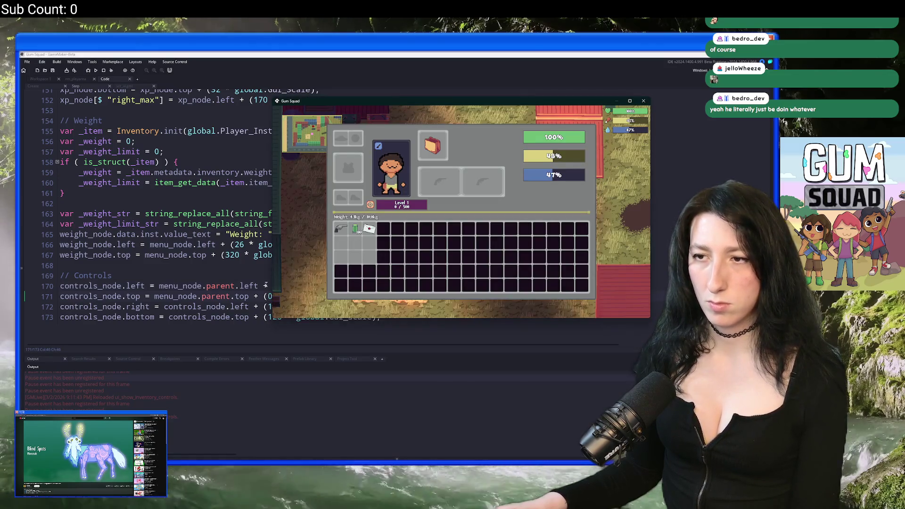
Undo the offsets back to 26 and return to ui_show_inventory_controls after the bottom edge assignment.
{"action": "key", "text": "alt+Tab"}
{"action": "key", "text": "ctrl+z"}
{"action": "key", "text": "ctrl+z"}
{"action": "key", "text": "alt+Tab"}
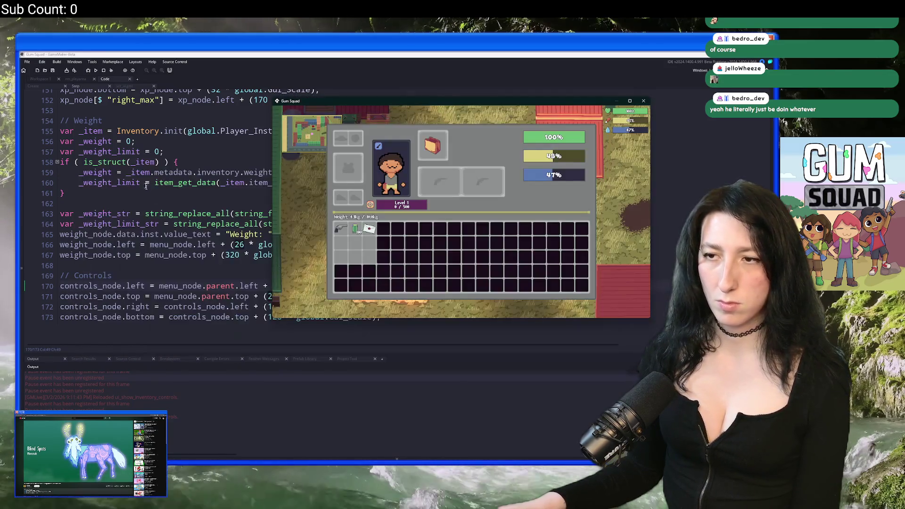
{"action": "key", "text": "alt+Tab"}
{"action": "key", "text": "ctrl+Tab"}
{"action": "left_click", "coordinate": [192, 261]}
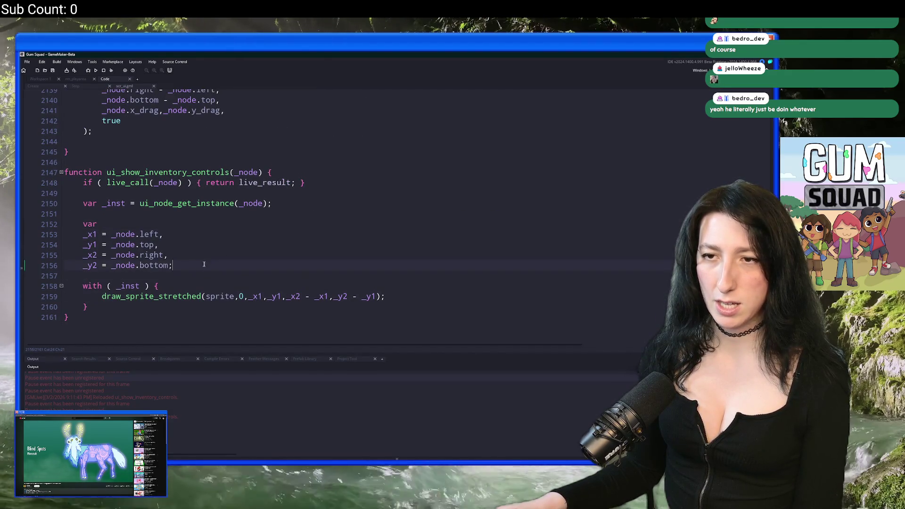
Add a log([_x1,_y1,_x2,_y2]); debug line after the _y2 assignment and switch to the game.
{"action": "key", "text": "Return"}
{"action": "key", "text": "Return"}
{"action": "type", "text": "log("}
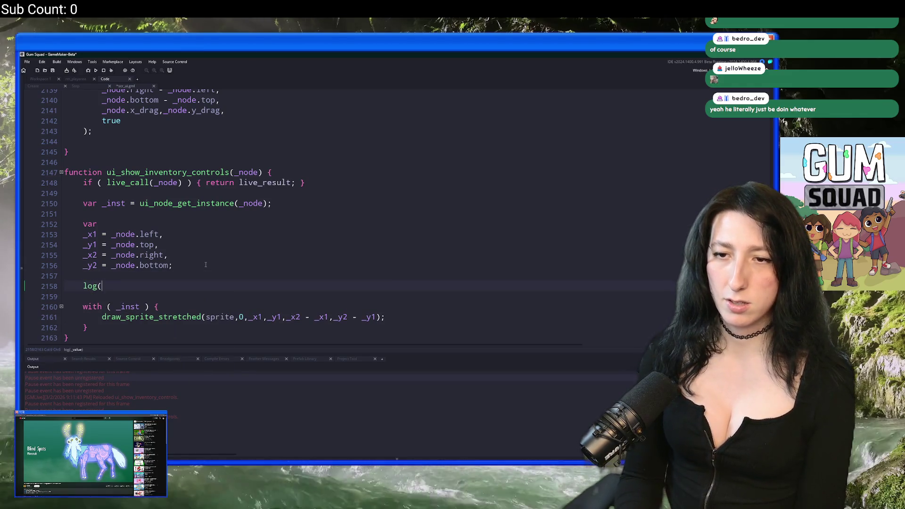
{"action": "type", "text": "_x1,{"}
{"action": "key", "text": "BackSpace"}
{"action": "key", "text": "BackSpace"}
{"action": "type", "text": "p[1,_y1,"}
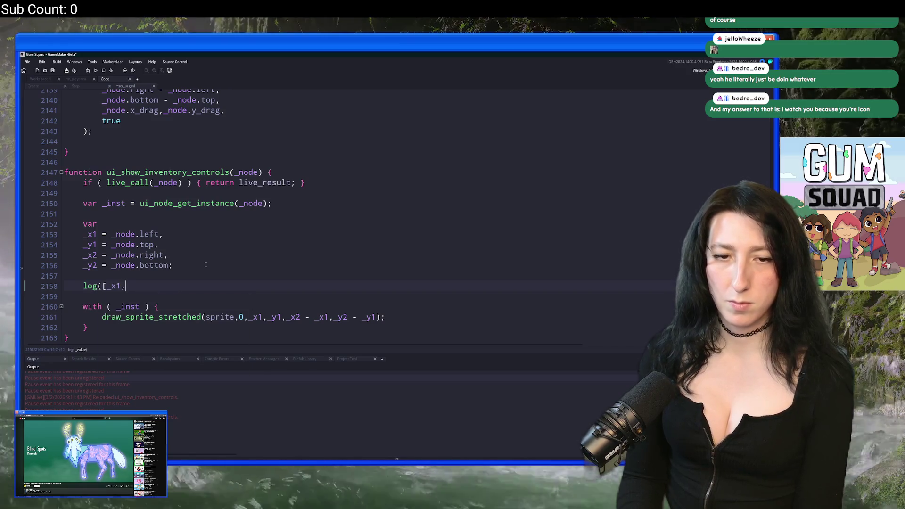
{"action": "type", "text": "_y2)"}
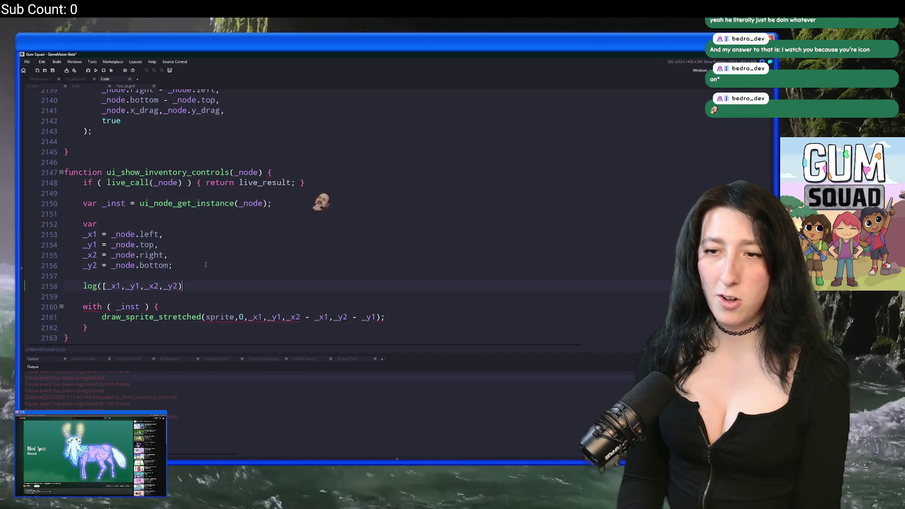
{"action": "type", "text": ");"}
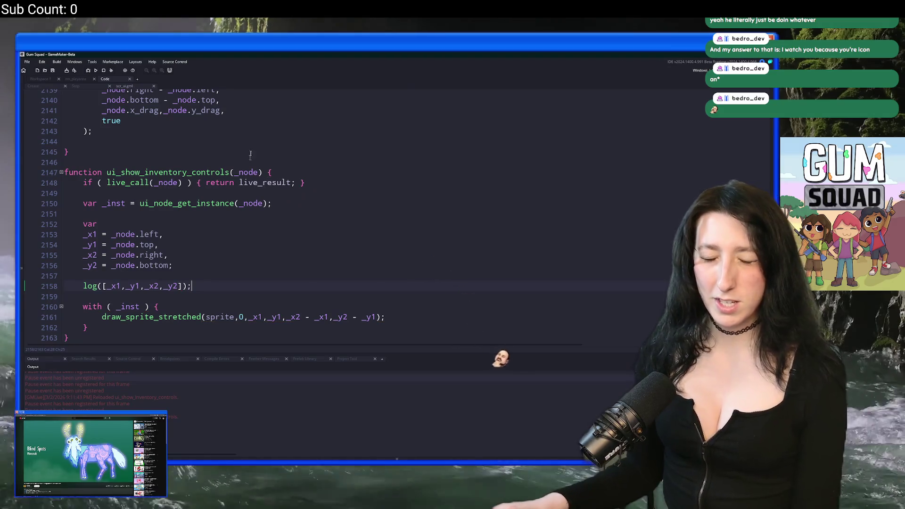
{"action": "key", "text": "alt+Tab"}
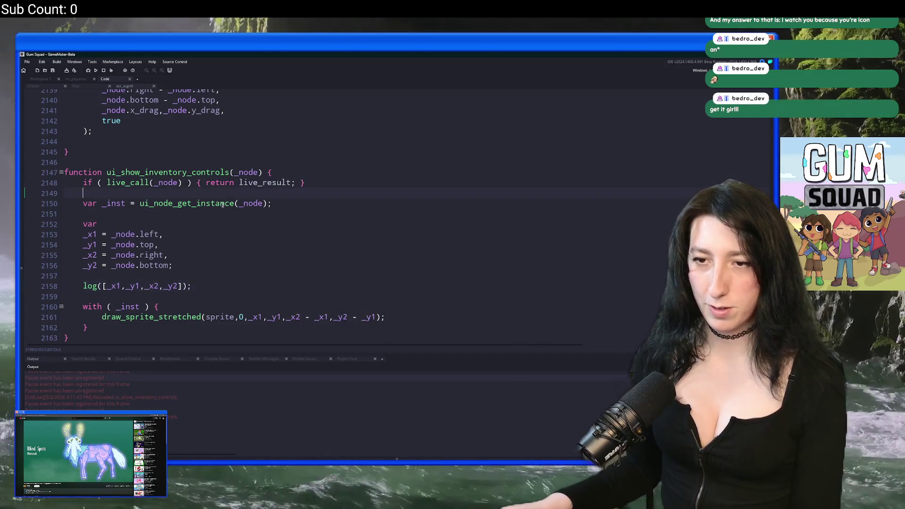
Review the Create event's controls node setup and its skills button draw and event functions.
{"action": "left_click", "coordinate": [199, 250]}
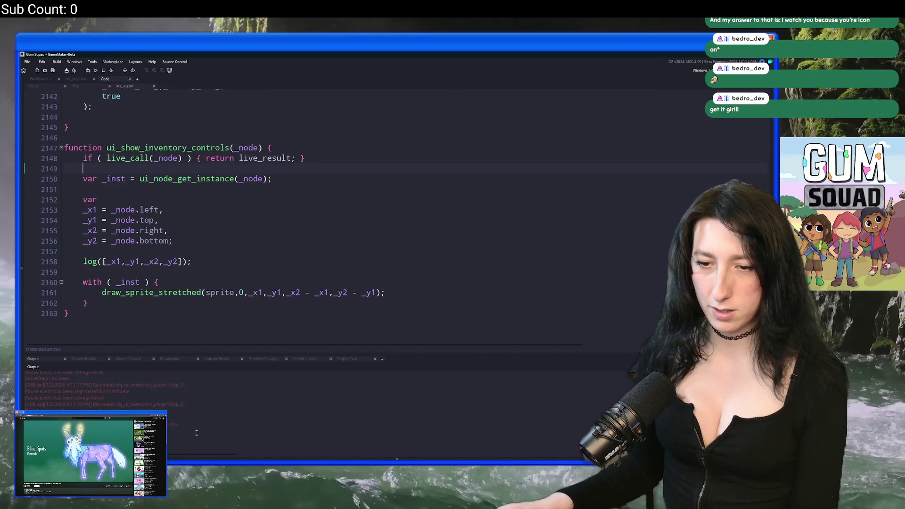
{"action": "left_click", "coordinate": [203, 209]}
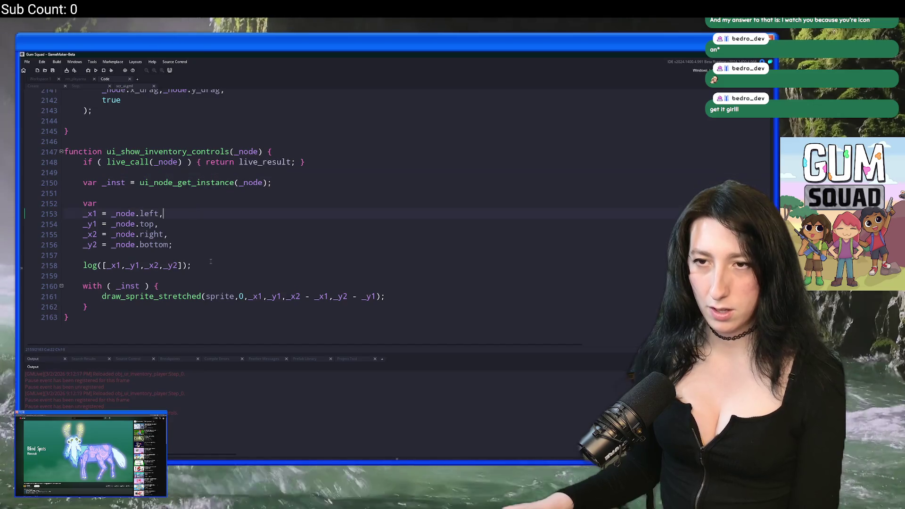
{"action": "double_click", "coordinate": [192, 151]}
{"action": "left_click", "coordinate": [76, 87]}
{"action": "left_click", "coordinate": [39, 86]}
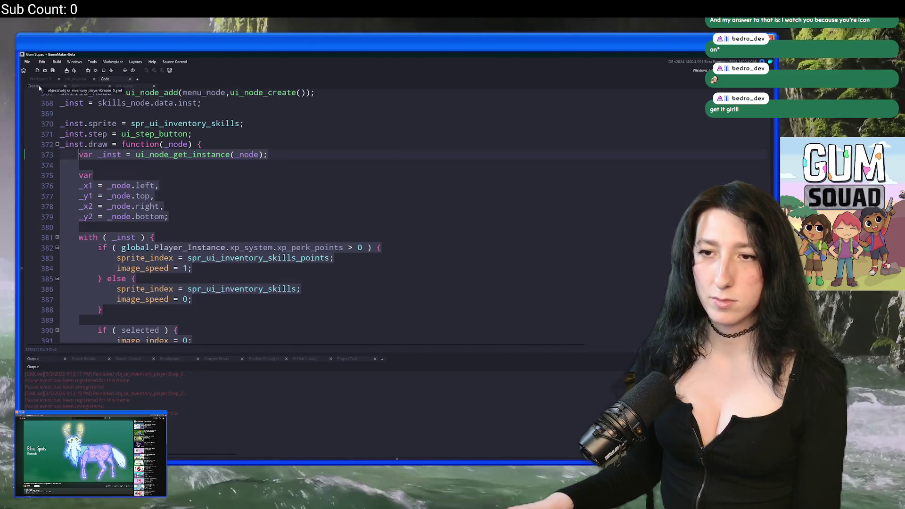
{"action": "key", "text": "ctrl+a"}
{"action": "left_click", "coordinate": [285, 265]}
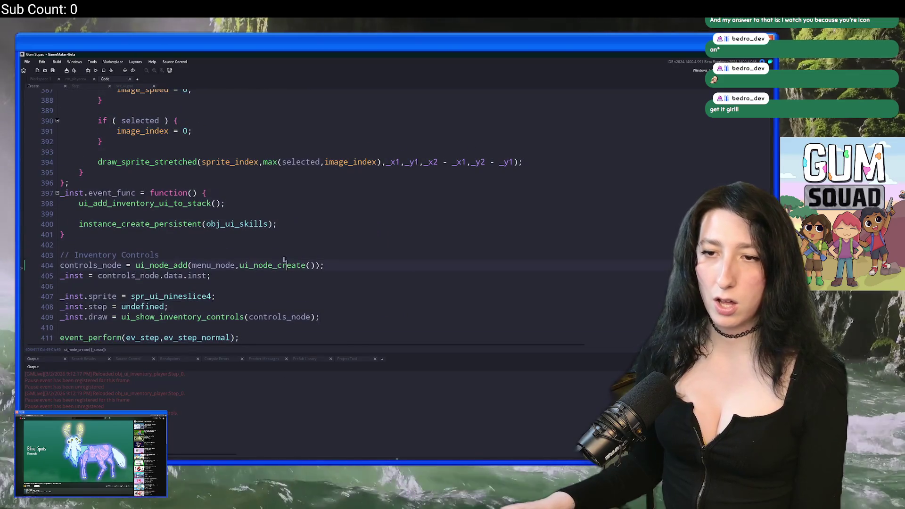
{"action": "scroll", "coordinate": [267, 288], "scroll_direction": "down", "scroll_amount": 1}
{"action": "left_click", "coordinate": [228, 286]}
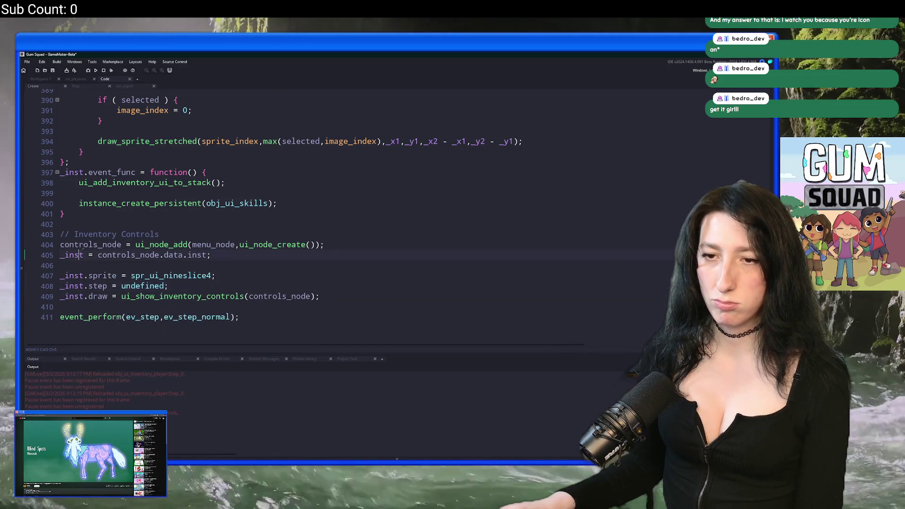
{"action": "scroll", "coordinate": [83, 244], "scroll_direction": "up", "scroll_amount": 8}
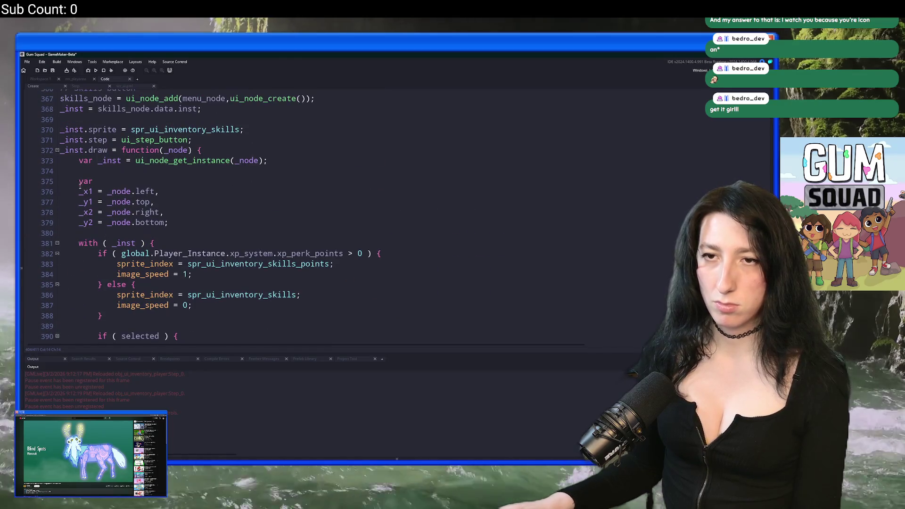
{"action": "left_click", "coordinate": [58, 150]}
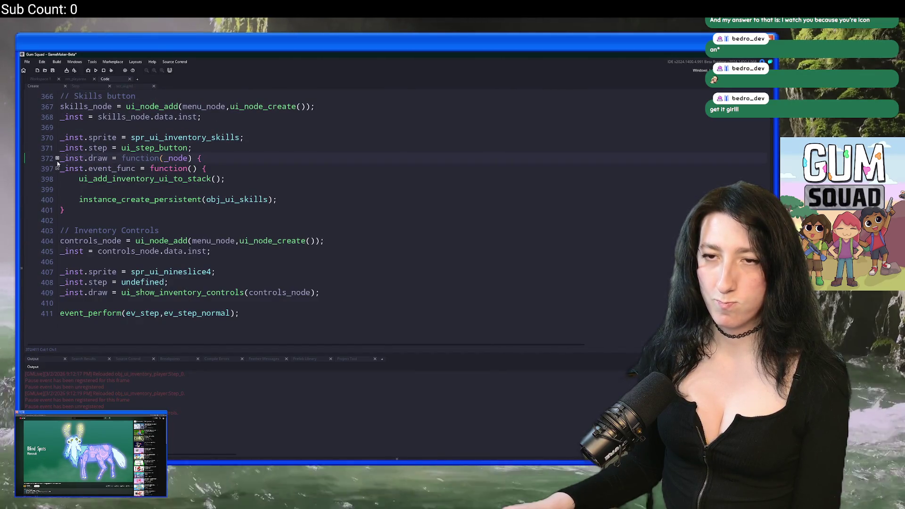
{"action": "left_click", "coordinate": [59, 169]}
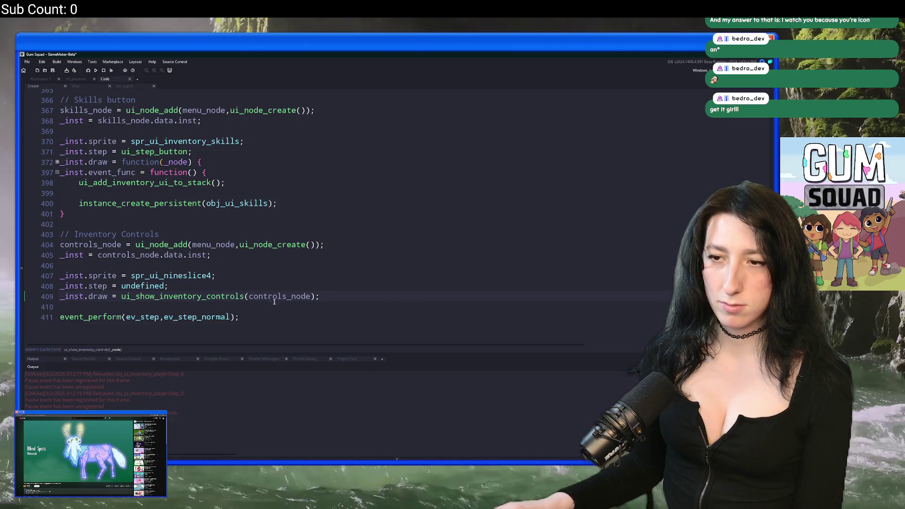
Remove the (controls_node) argument on line 409 so the function itself is assigned, then run the game.
{"action": "double_click", "coordinate": [279, 297]}
{"action": "key", "text": "BackSpace"}
{"action": "key", "text": "BackSpace"}
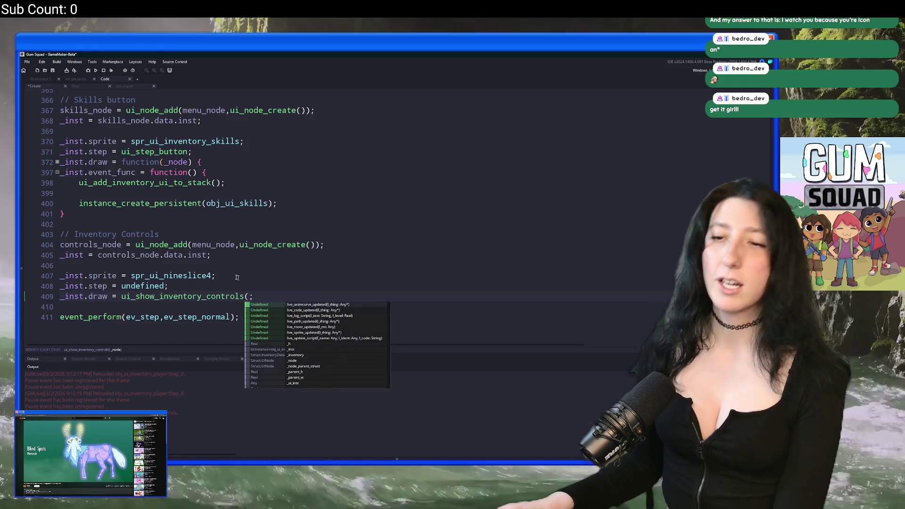
{"action": "left_click", "coordinate": [107, 71]}
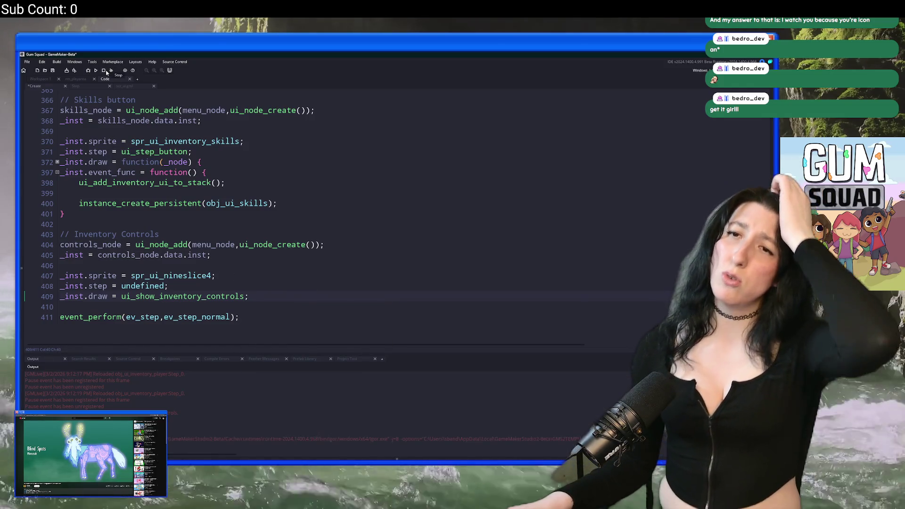
{"action": "left_click", "coordinate": [87, 86]}
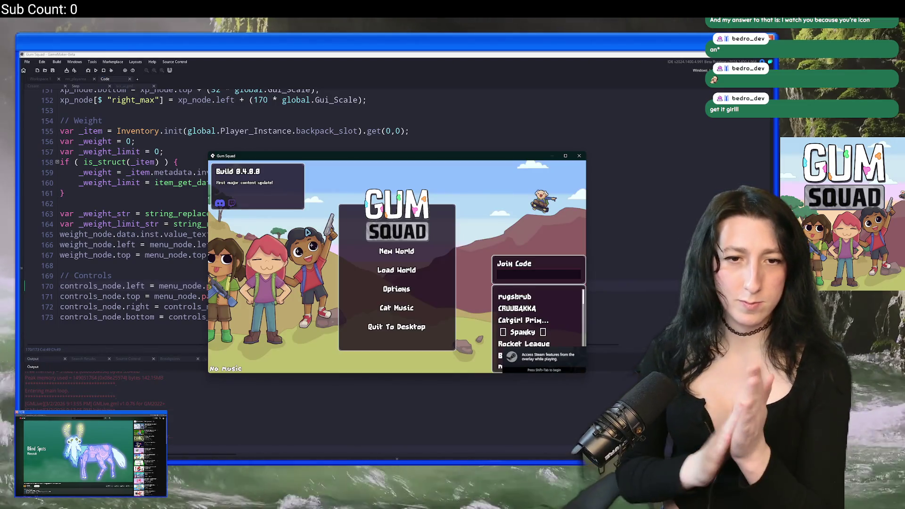
Start a fresh world, open the inventory with Tab, maximize the game window, and return to GameMaker.
{"action": "left_click", "coordinate": [398, 252]}
{"action": "left_click", "coordinate": [401, 309]}
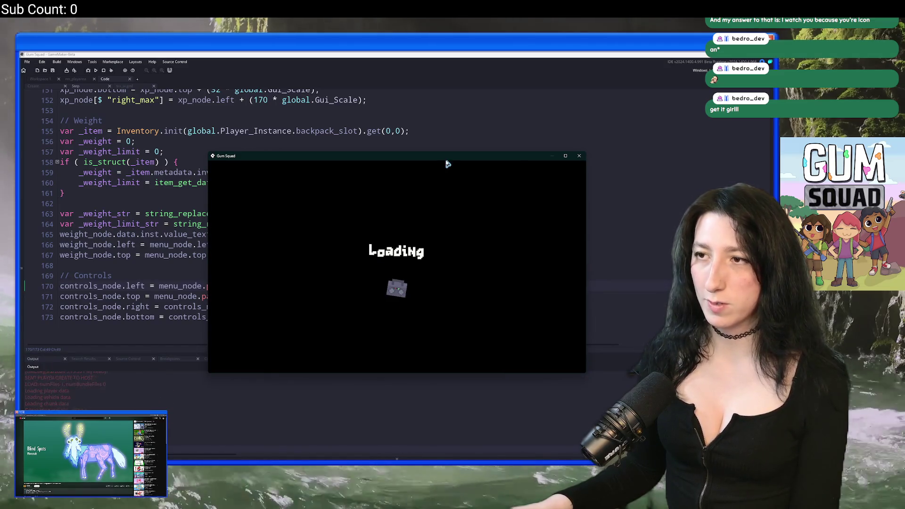
{"action": "key", "text": "w"}
{"action": "key", "text": "Tab"}
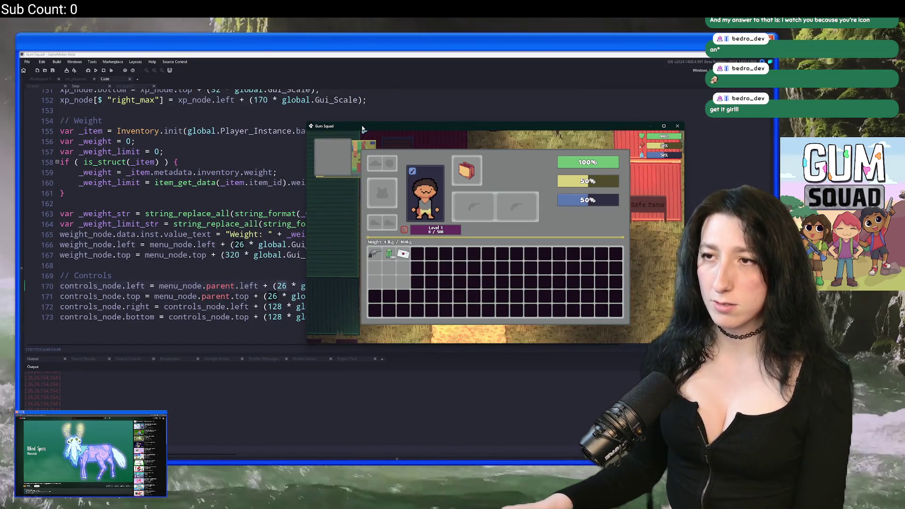
{"action": "double_click", "coordinate": [362, 128]}
{"action": "key", "text": "alt+Tab"}
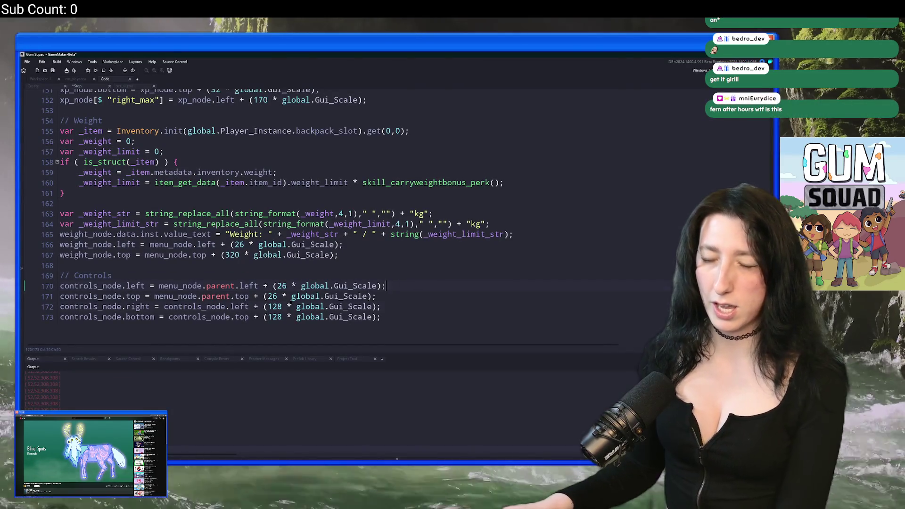
Try a controls node top offset of 500 and height of 200, checking the game after each save.
{"action": "left_click", "coordinate": [279, 317]}
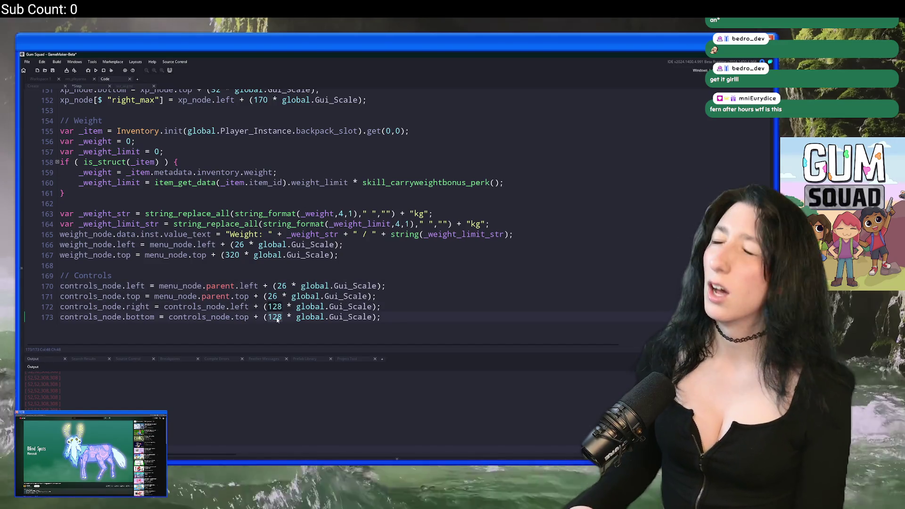
{"action": "key", "text": "alt+Tab"}
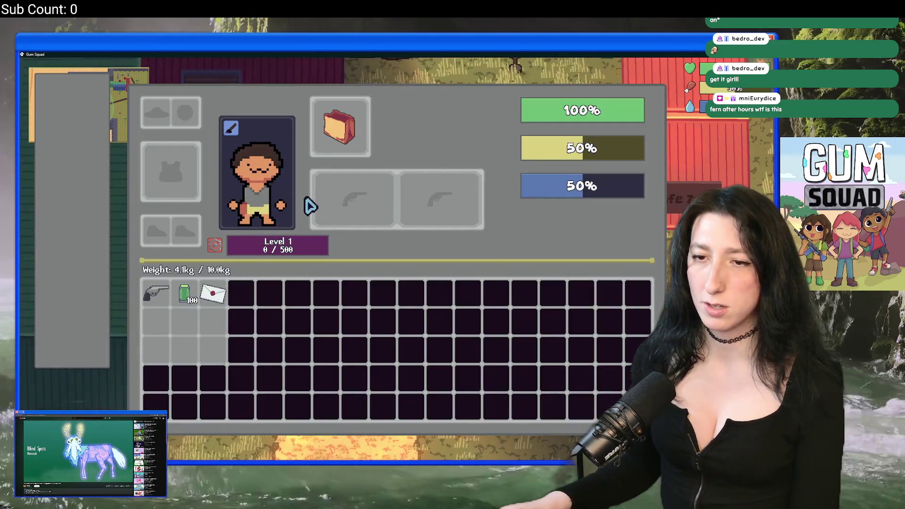
{"action": "key", "text": "alt+Tab"}
{"action": "double_click", "coordinate": [275, 296]}
{"action": "type", "text": "500"}
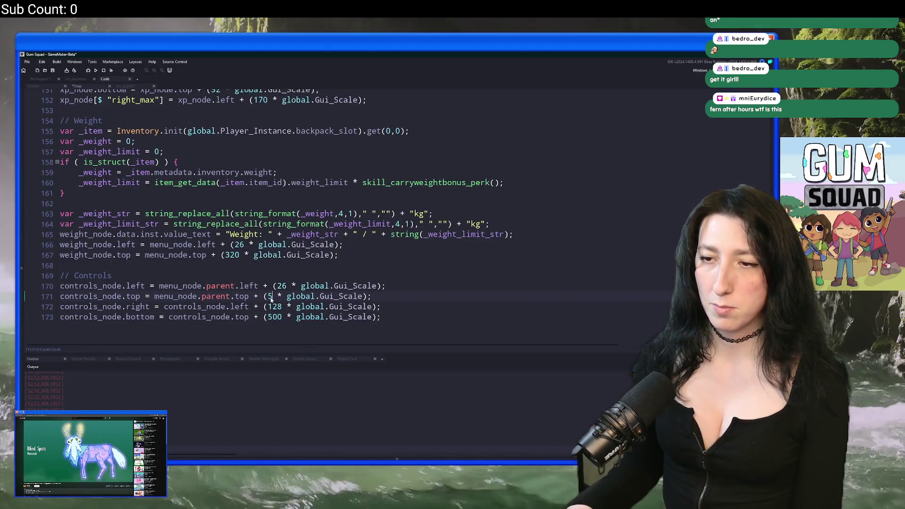
{"action": "key", "text": "ctrl+s"}
{"action": "key", "text": "alt+Tab"}
{"action": "key", "text": "alt+Tab"}
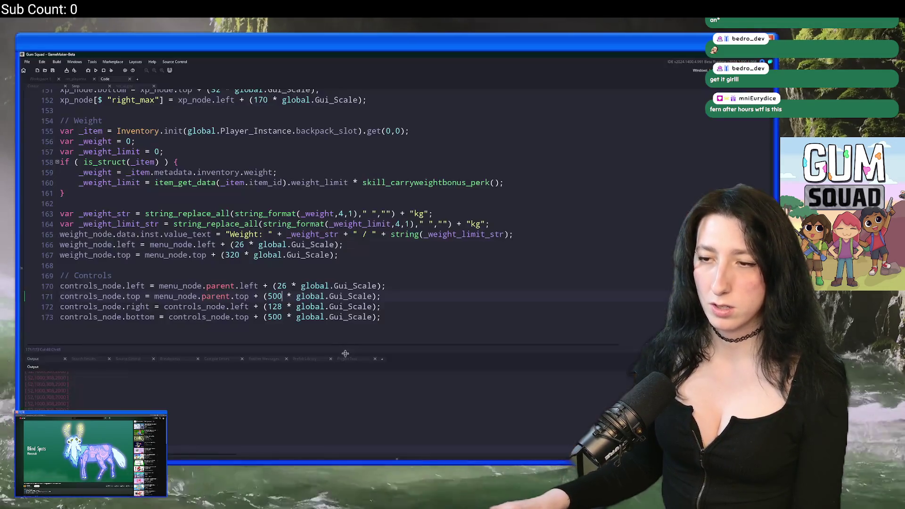
{"action": "double_click", "coordinate": [274, 316]}
{"action": "type", "text": "200"}
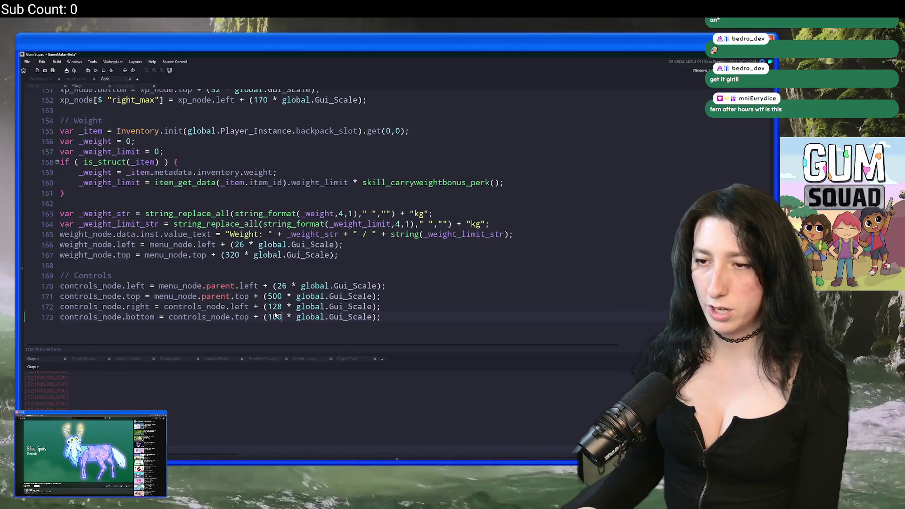
{"action": "key", "text": "ctrl+s"}
{"action": "key", "text": "alt+Tab"}
{"action": "key", "text": "alt+Tab"}
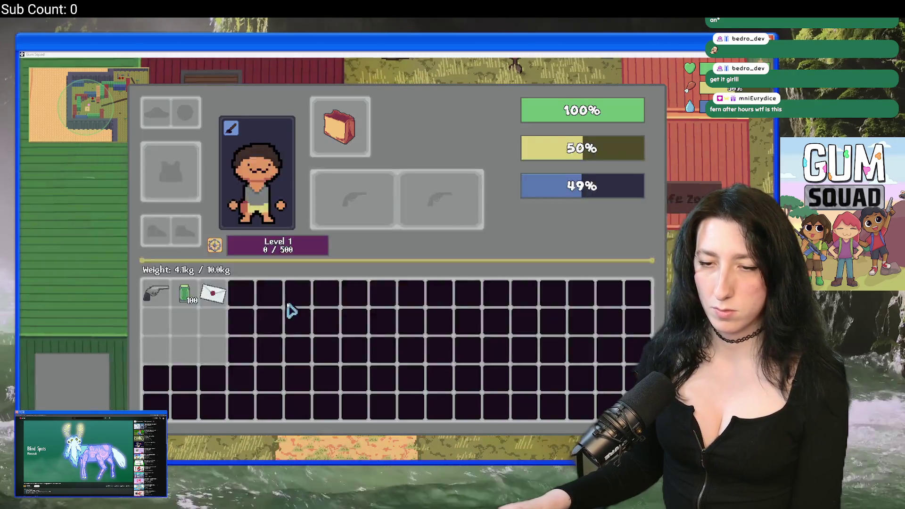
Set the controls node bottom to menu_node.bottom and check the inventory in the game.
{"action": "left_click_drag", "start_coordinate": [248, 316], "coordinate": [168, 316]}
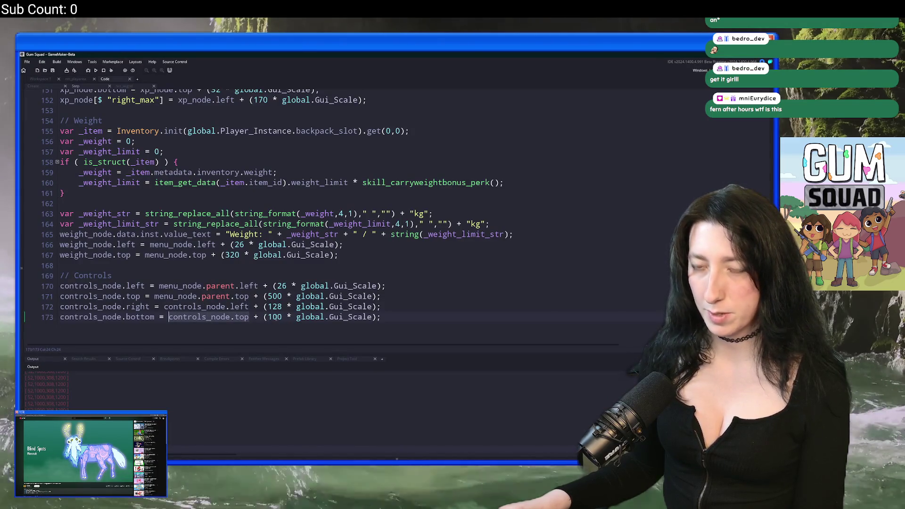
{"action": "left_click_drag", "start_coordinate": [377, 316], "coordinate": [249, 317]}
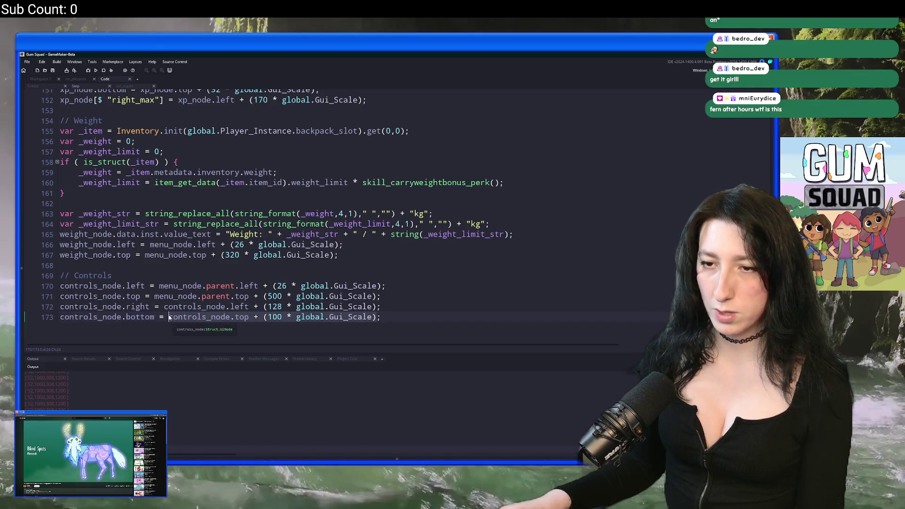
{"action": "key", "text": "Delete"}
{"action": "left_click", "coordinate": [173, 296]}
{"action": "double_click", "coordinate": [173, 296]}
{"action": "key", "text": "ctrl+c"}
{"action": "double_click", "coordinate": [197, 316]}
{"action": "key", "text": "ctrl+v"}
{"action": "double_click", "coordinate": [223, 316]}
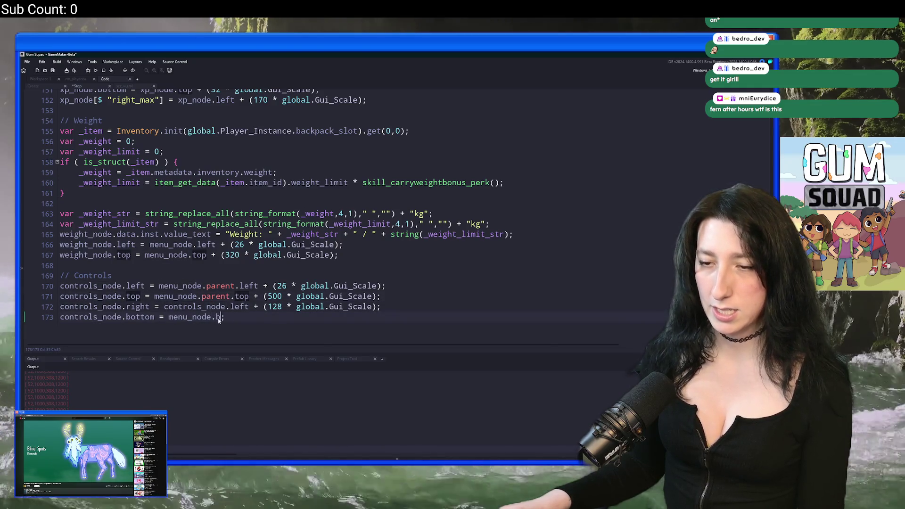
{"action": "type", "text": "bo"}
{"action": "key", "text": "Return"}
{"action": "key", "text": "alt+Tab"}
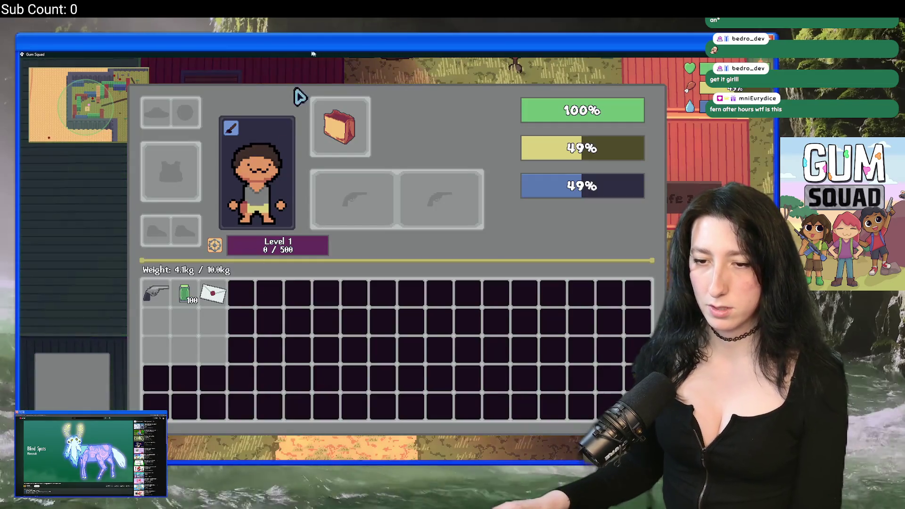
{"action": "key", "text": "alt+Tab"}
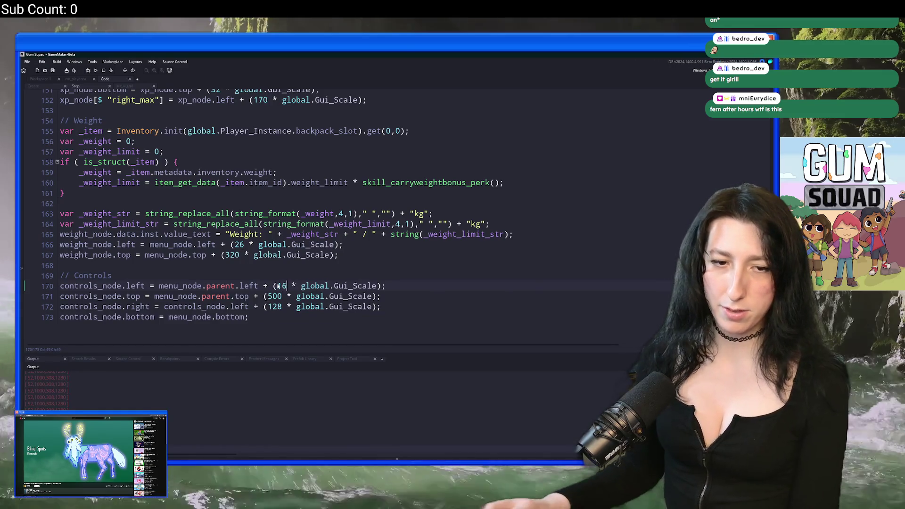
{"action": "key", "text": "alt+Tab"}
{"action": "key", "text": "alt+Tab"}
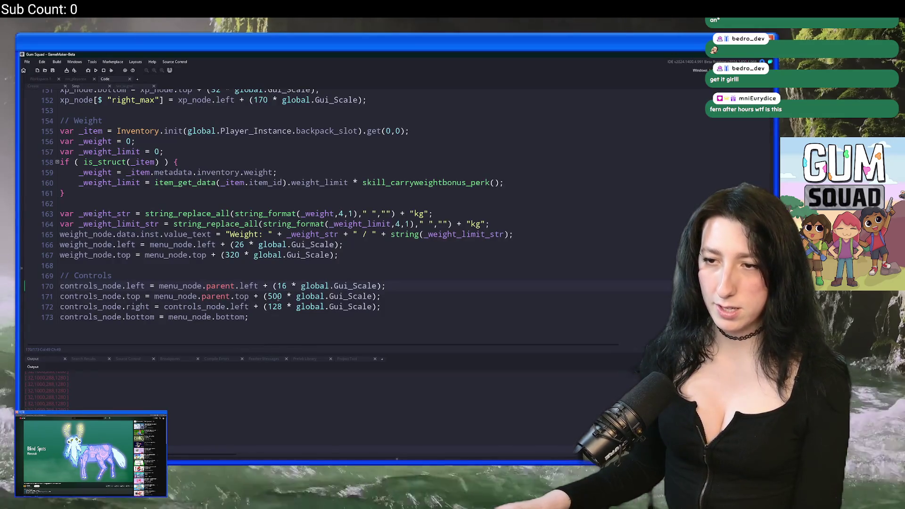
Tune the controls panel width on line 172, trying 140 and 150 in the running game.
{"action": "left_click", "coordinate": [282, 306]}
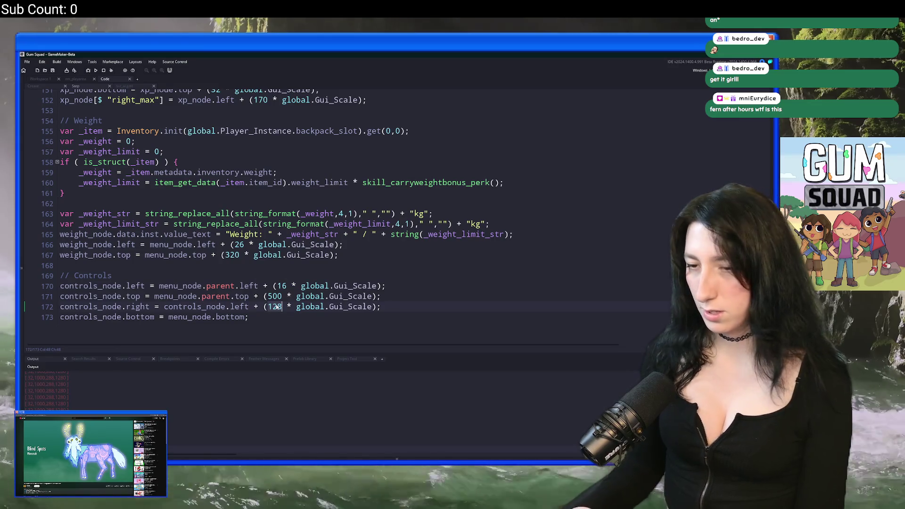
{"action": "key", "text": "alt+Tab"}
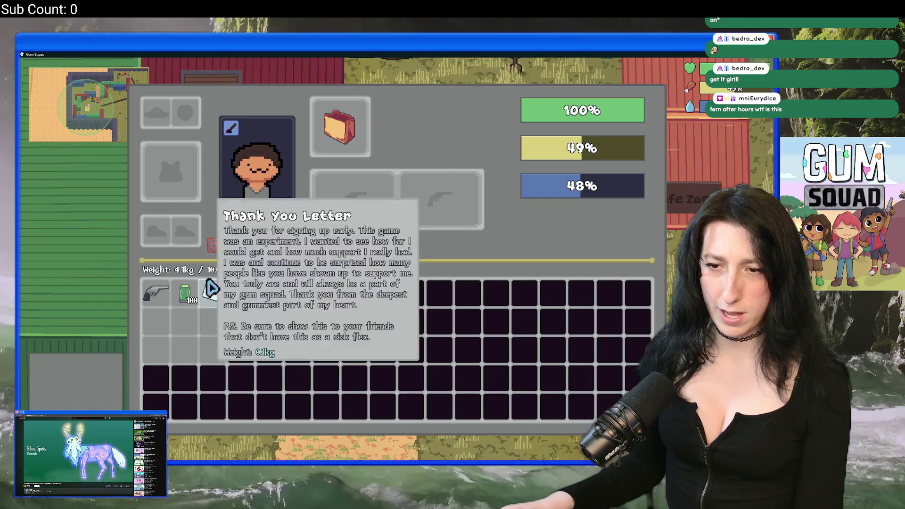
{"action": "key", "text": "alt+Tab"}
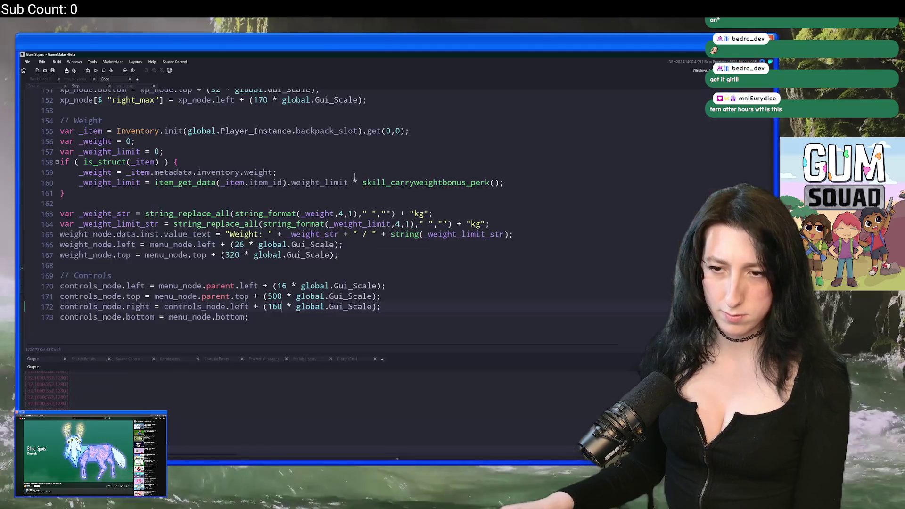
{"action": "left_click_drag", "start_coordinate": [282, 307], "coordinate": [273, 308]}
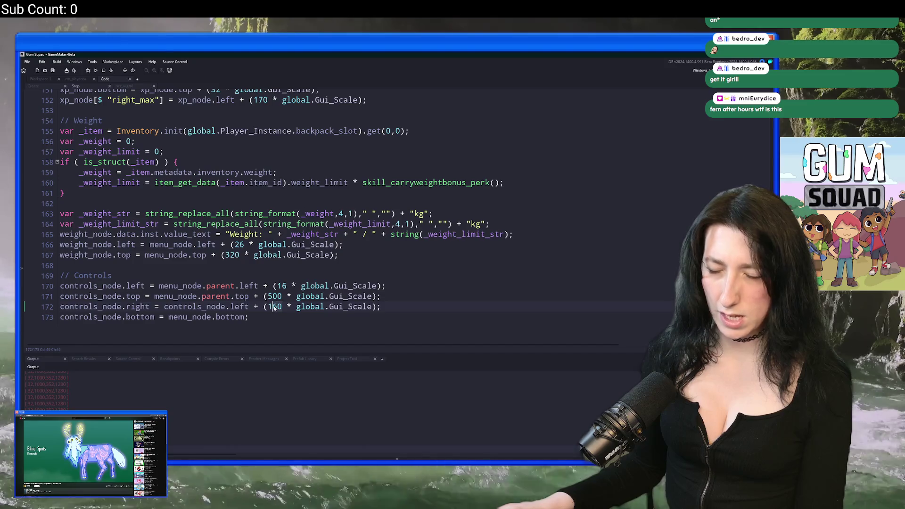
{"action": "type", "text": "40"}
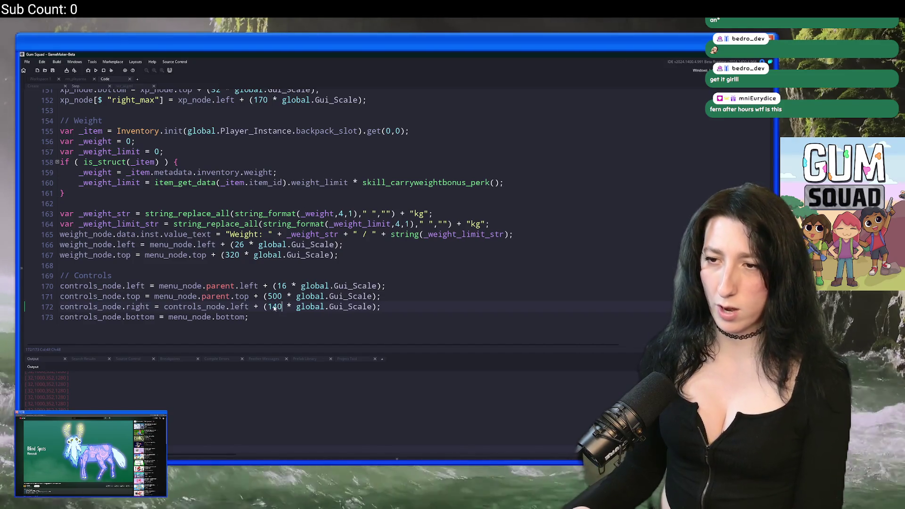
{"action": "key", "text": "alt+Tab"}
{"action": "key", "text": "alt+Tab"}
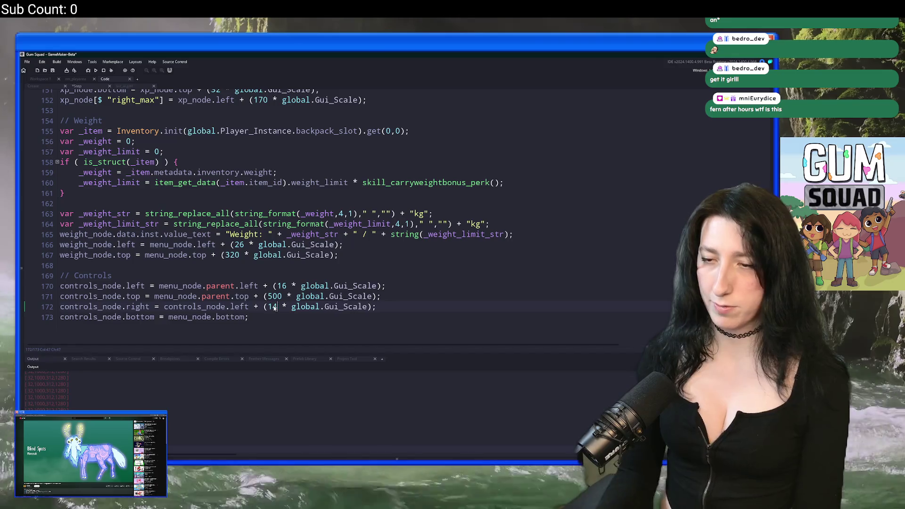
{"action": "key", "text": "alt+Tab"}
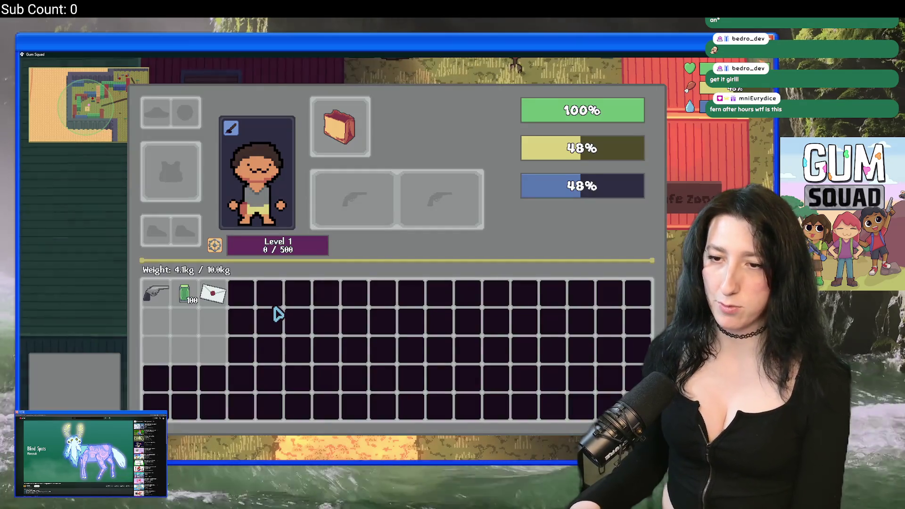
{"action": "key", "text": "alt+Tab"}
{"action": "key", "text": "BackSpace"}
{"action": "key", "text": "BackSpace"}
{"action": "type", "text": "50"}
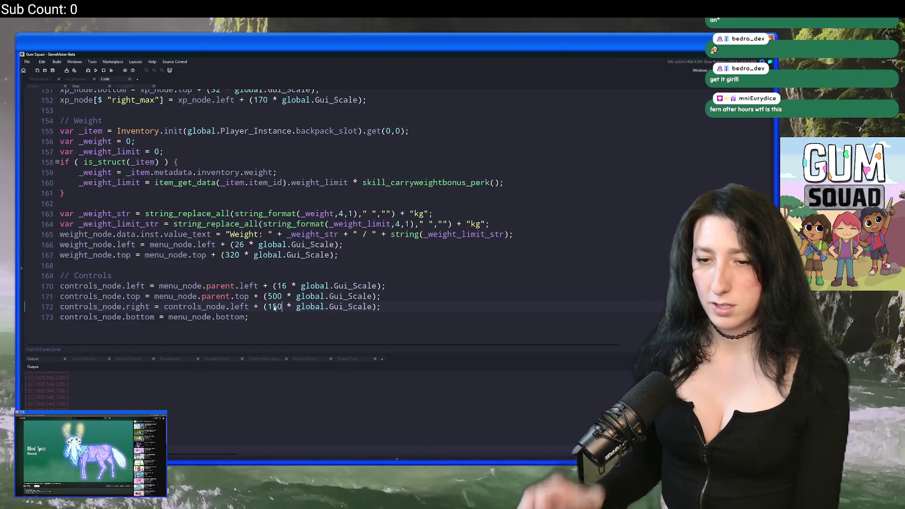
{"action": "key", "text": "alt+Tab"}
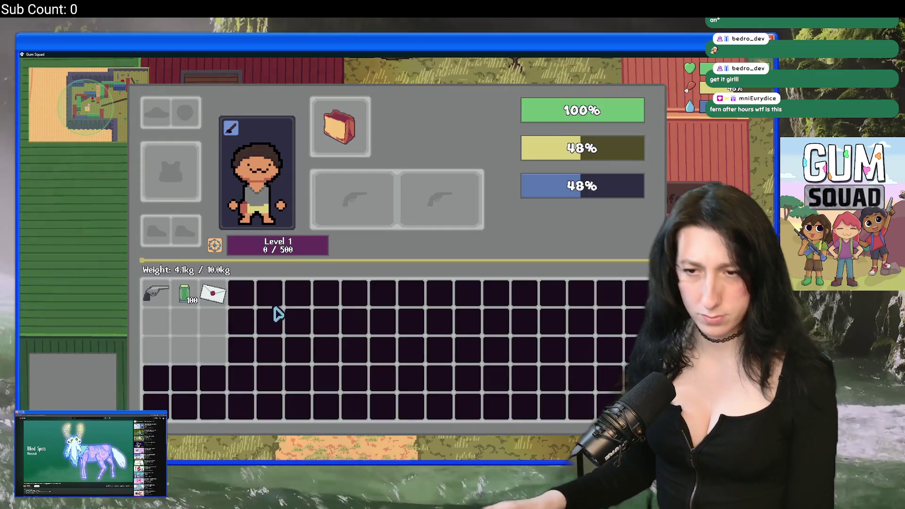
{"action": "key", "text": "alt+Tab"}
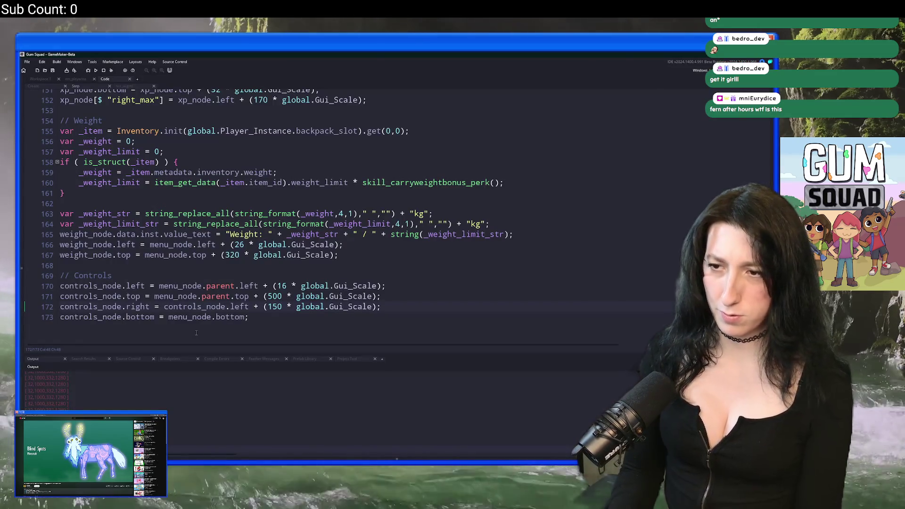
{"action": "key", "text": "alt+Tab"}
{"action": "key", "text": "alt+Tab"}
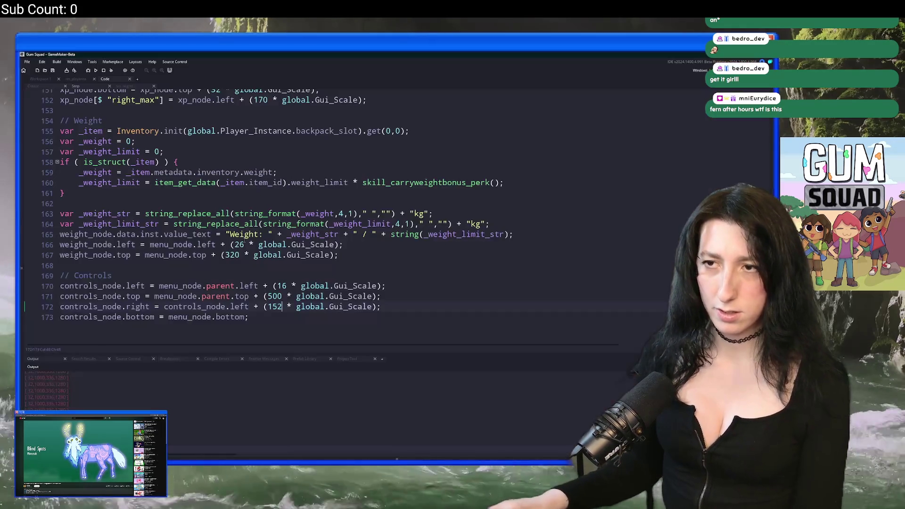
Delete the leftover log line from ui_show_inventory_controls in scr_ui.gml.
{"action": "left_click", "coordinate": [121, 87]}
{"action": "left_click_drag", "start_coordinate": [233, 265], "coordinate": [235, 243]}
{"action": "key", "text": "Delete"}
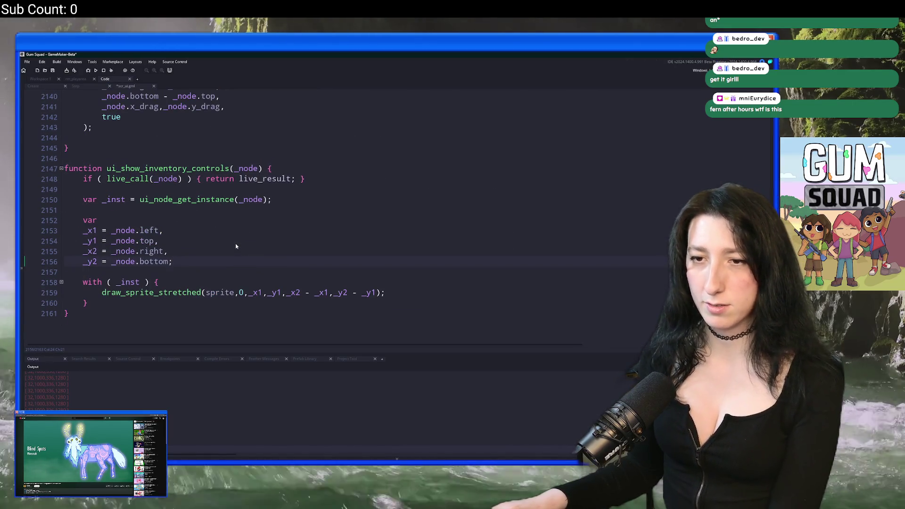
{"action": "key", "text": "alt+Tab"}
{"action": "key", "text": "alt+Tab"}
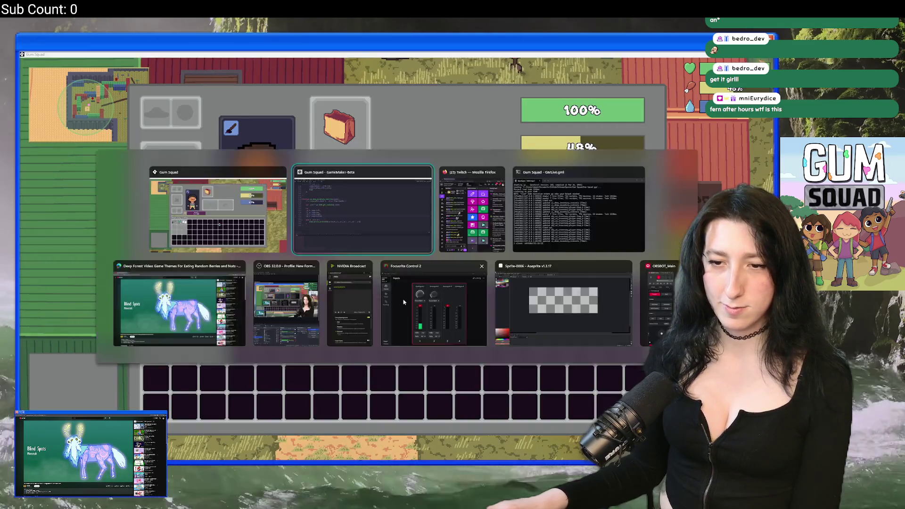
Add draw_set_font(fnt_tooltip_stats); after the stretched sprite draw.
{"action": "key", "text": "Return"}
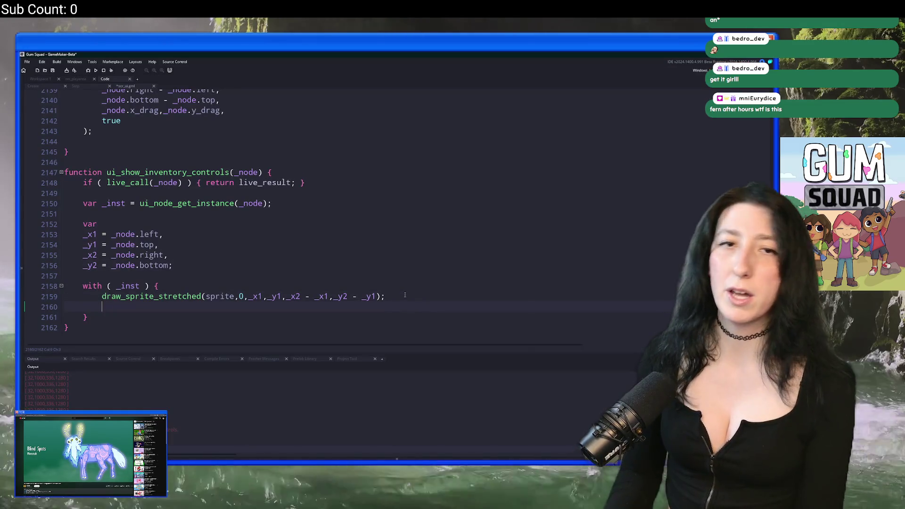
{"action": "type", "text": "k"}
{"action": "key", "text": "BackSpace"}
{"action": "type", "text": "draw"}
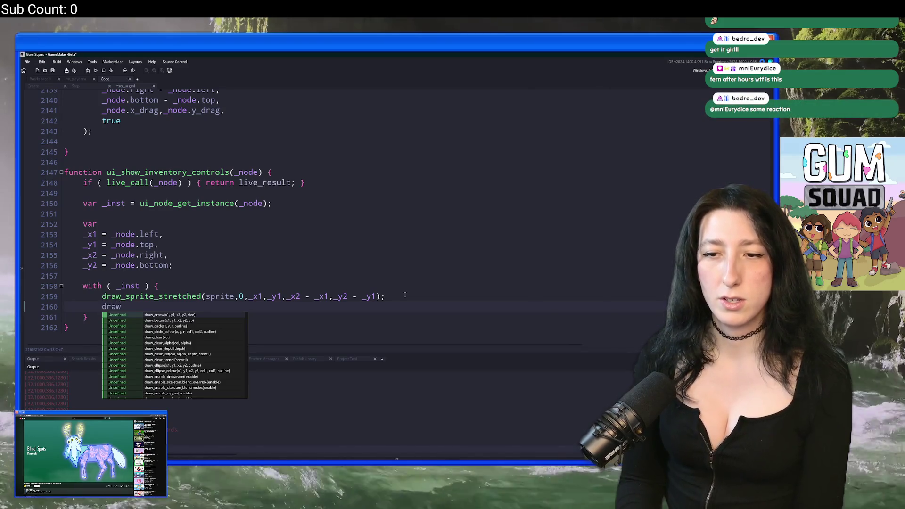
{"action": "type", "text": "_set_font(fnt"}
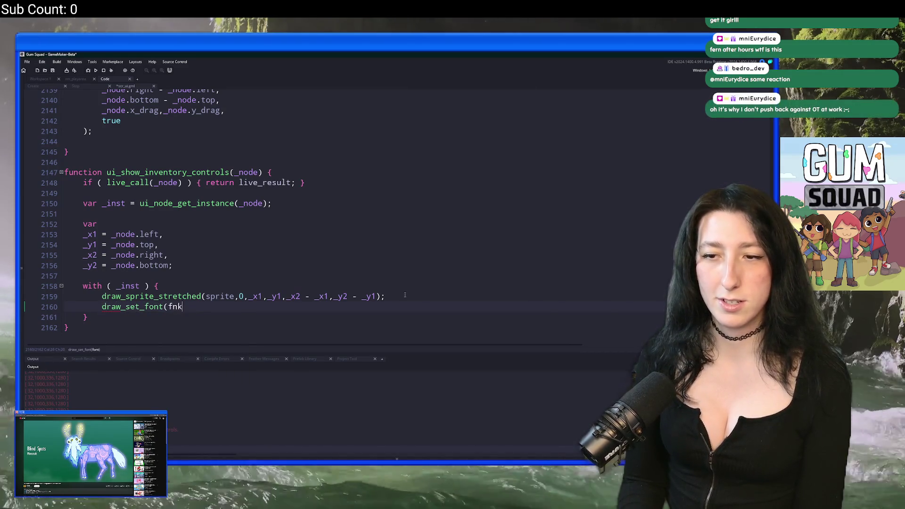
{"action": "type", "text": "_"}
{"action": "key", "text": "Down"}
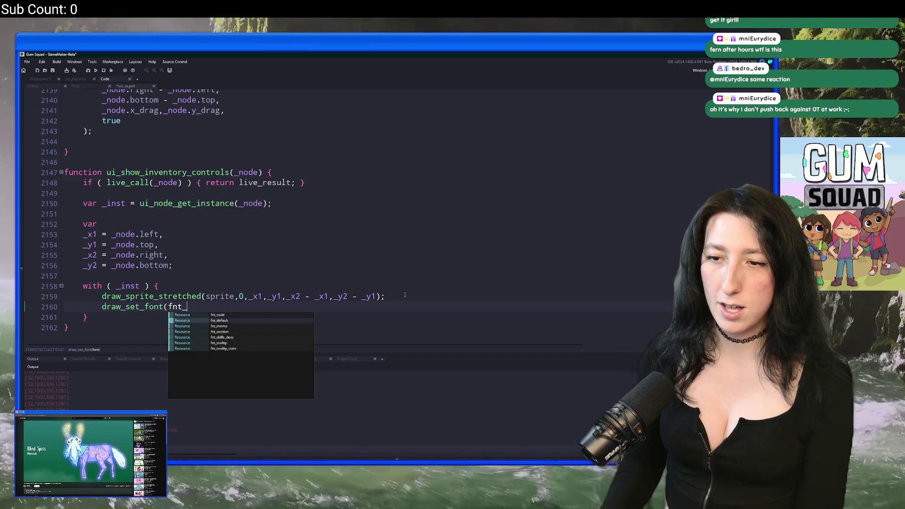
{"action": "key", "text": "Down"}
{"action": "key", "text": "Down"}
{"action": "key", "text": "Down"}
{"action": "key", "text": "Up"}
{"action": "key", "text": "Down"}
{"action": "key", "text": "Up"}
{"action": "key", "text": "Up"}
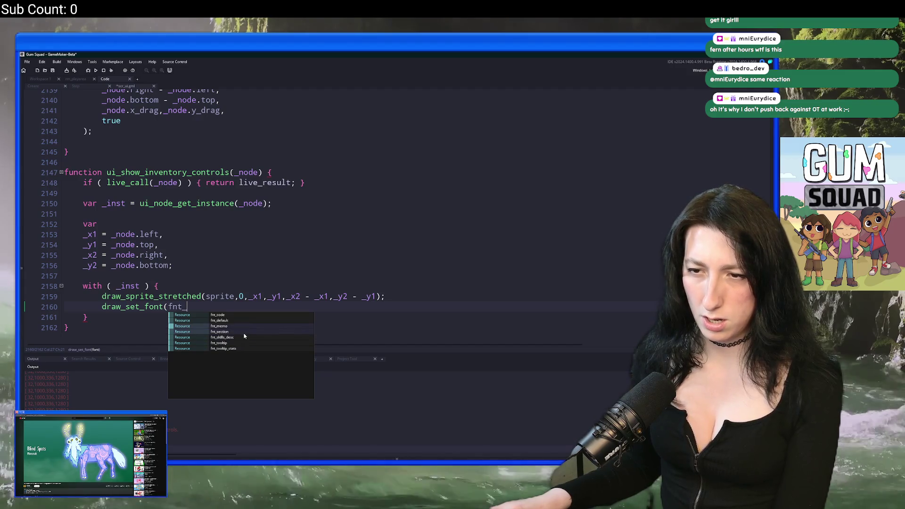
{"action": "key", "text": "Down"}
{"action": "key", "text": "Down"}
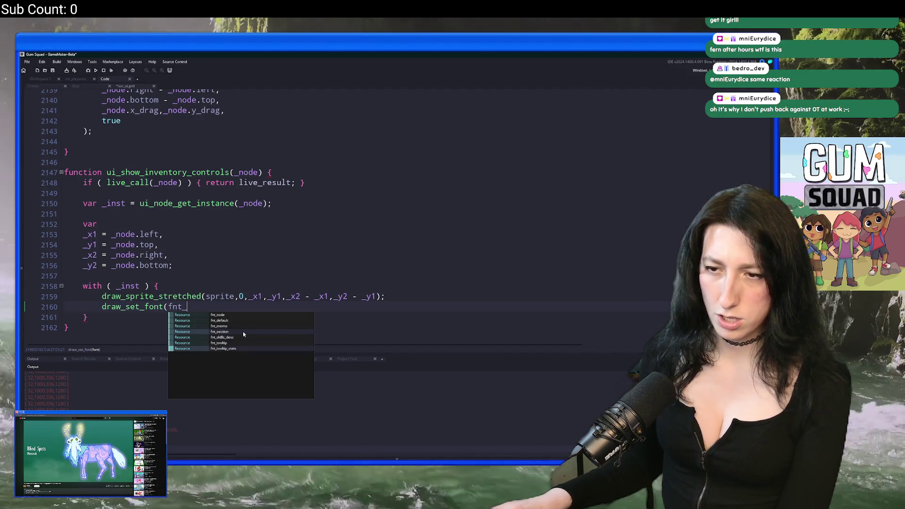
{"action": "key", "text": "Return"}
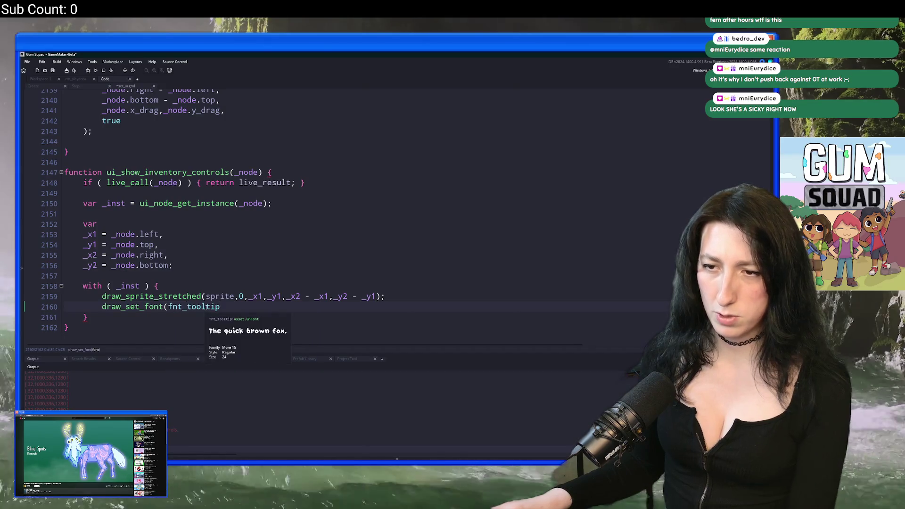
{"action": "key", "text": "BackSpace"}
{"action": "key", "text": "BackSpace"}
{"action": "key", "text": "Down"}
{"action": "key", "text": "Return"}
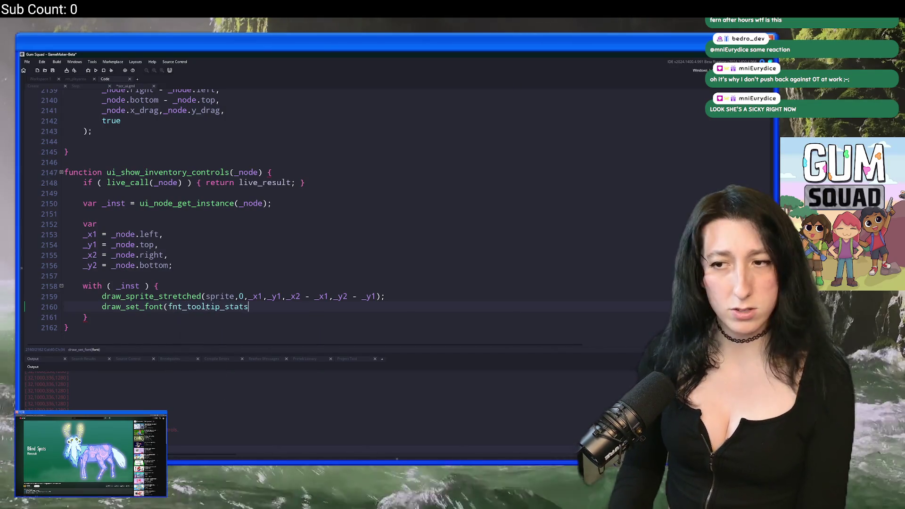
{"action": "type", "text": ");"}
Add draw_set_halign(fa_left); and draw_set_valign(fa_top) on the following lines.
{"action": "key", "text": "Return"}
{"action": "type", "text": "draw_set_font"}
{"action": "key", "text": "BackSpace"}
{"action": "key", "text": "BackSpace"}
{"action": "key", "text": "BackSpace"}
{"action": "type", "text": "haliogn"}
{"action": "scroll", "coordinate": [203, 306], "scroll_direction": "down", "scroll_amount": 1}
{"action": "key", "text": "BackSpace"}
{"action": "key", "text": "BackSpace"}
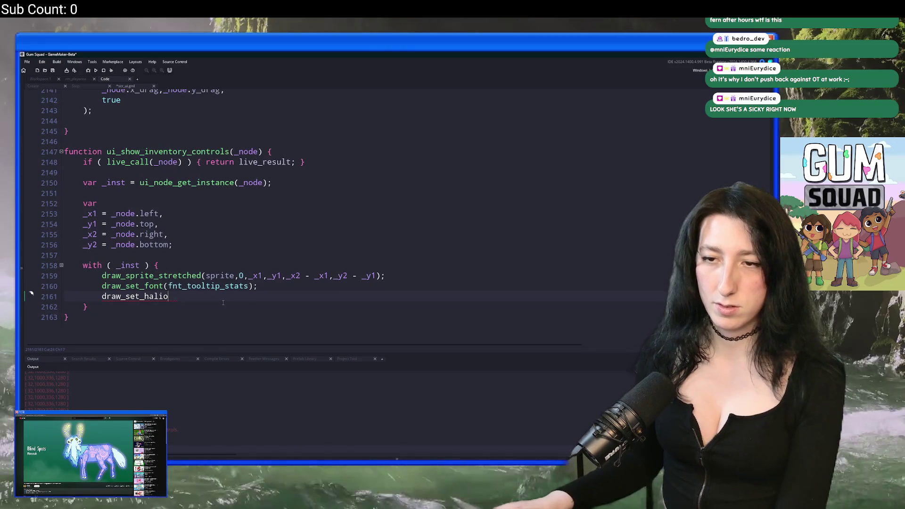
{"action": "type", "text": "gn(fa_left);"}
{"action": "key", "text": "Return"}
{"action": "type", "text": "draw_set_valign(fa_top)"}
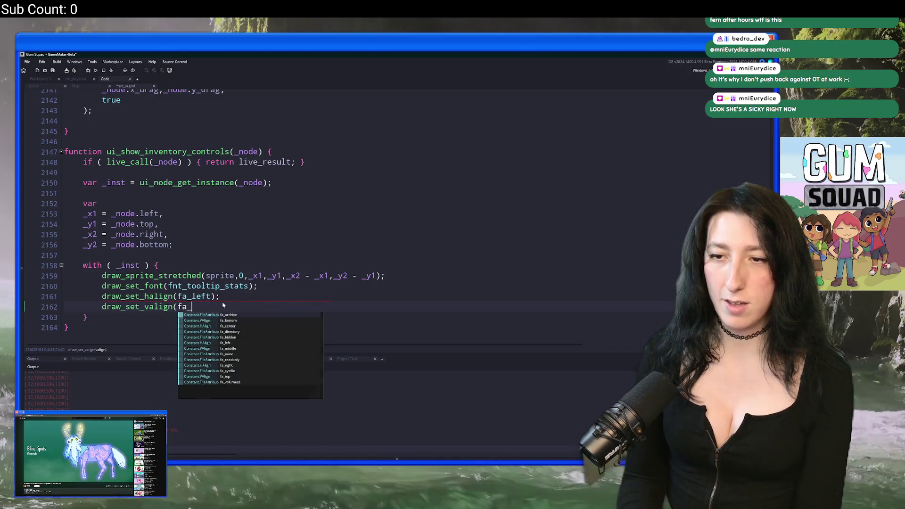
Add blank lines after the function's closing brace and save scr_ui.gml.
{"action": "left_click", "coordinate": [285, 339]}
{"action": "key", "text": "Return"}
{"action": "key", "text": "Return"}
{"action": "key", "text": "Return"}
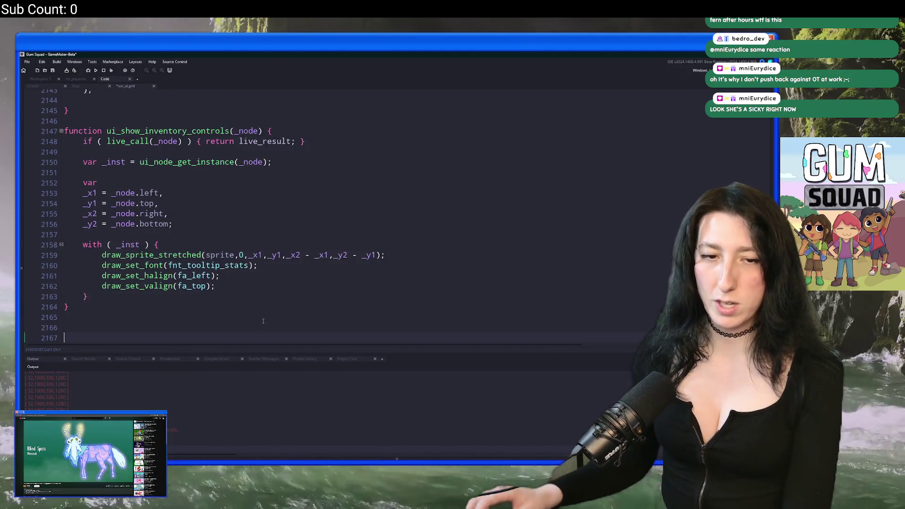
{"action": "left_click", "coordinate": [250, 248]}
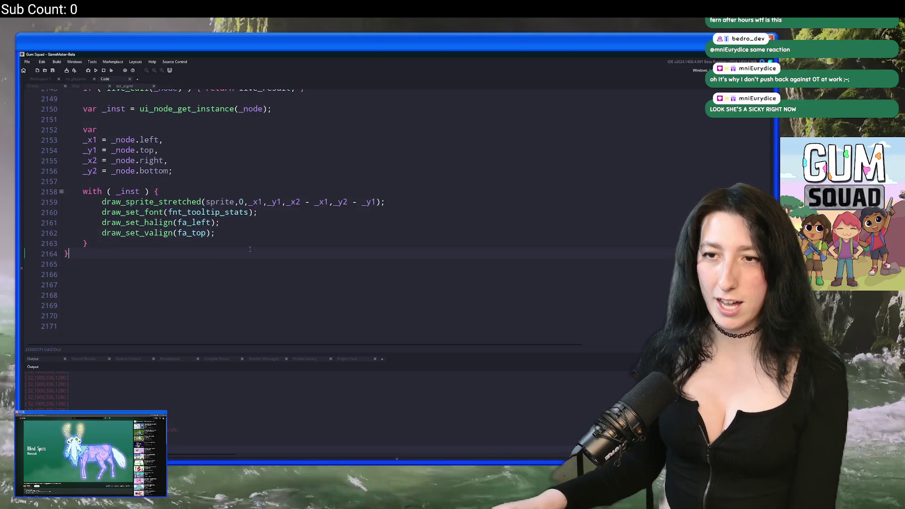
{"action": "key", "text": "Return"}
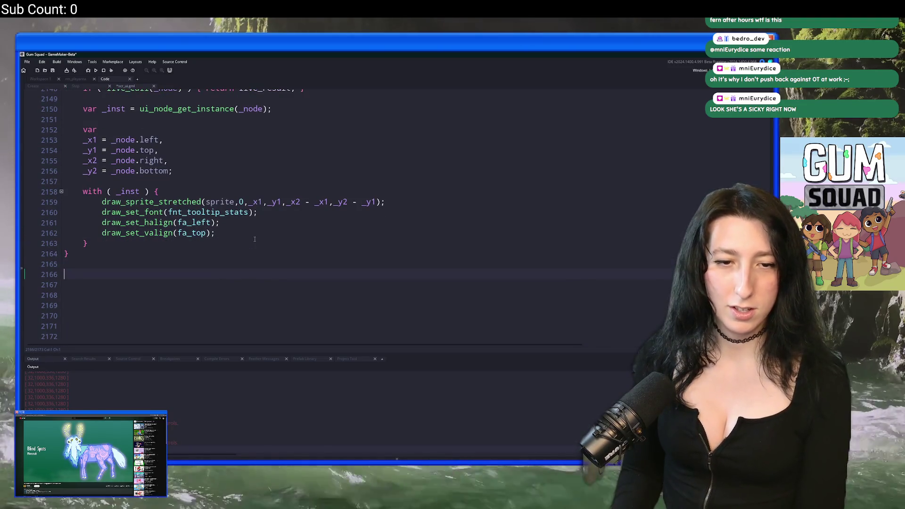
{"action": "key", "text": "ctrl+s"}
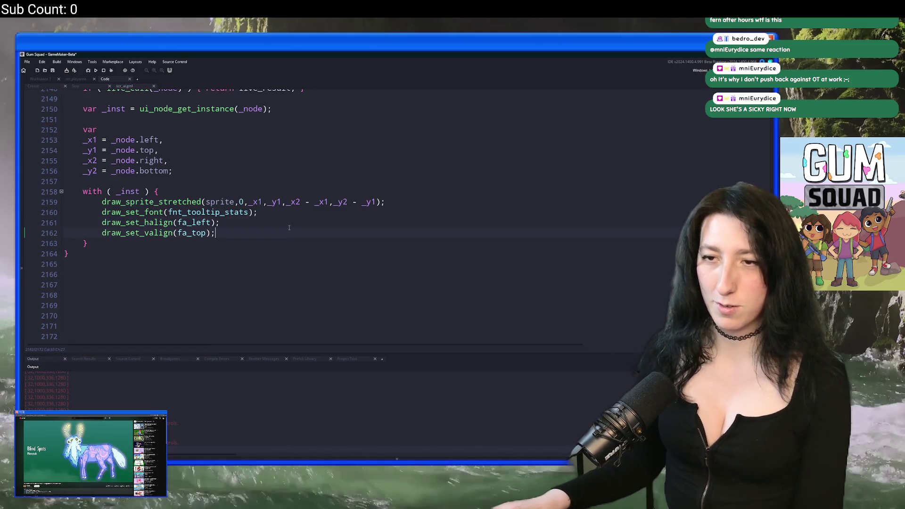
Start a draw_text call at x position _x1 + 8 below the alignment settings.
{"action": "key", "text": "Return"}
{"action": "key", "text": "Return"}
{"action": "type", "text": "draw_"}
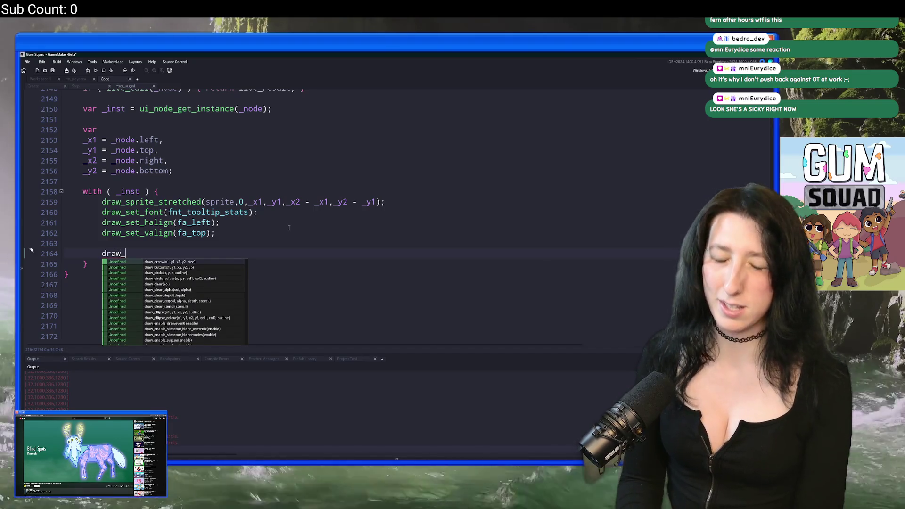
{"action": "type", "text": "text"}
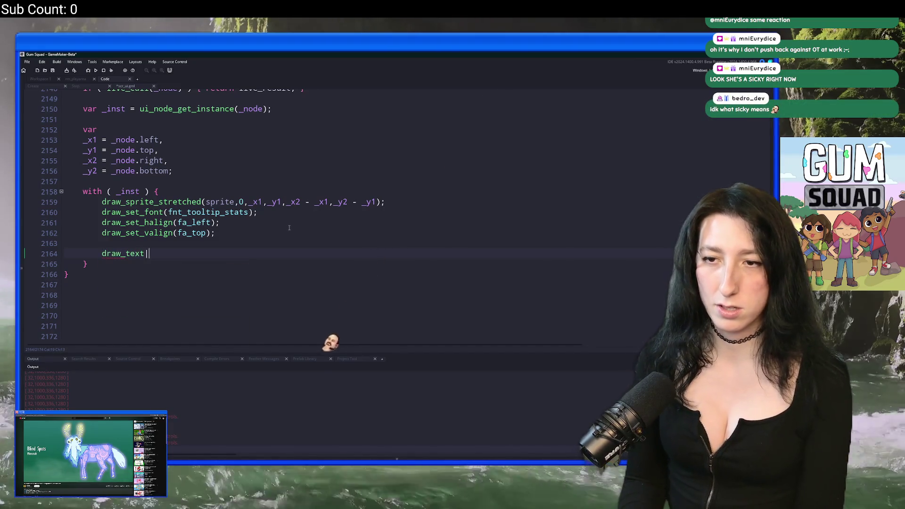
{"action": "type", "text": "("}
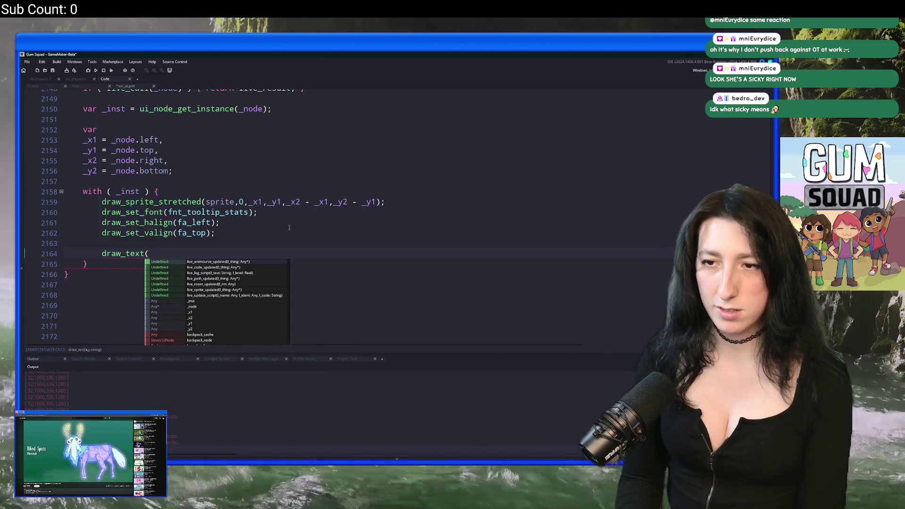
{"action": "type", "text": "_x1 + 8"}
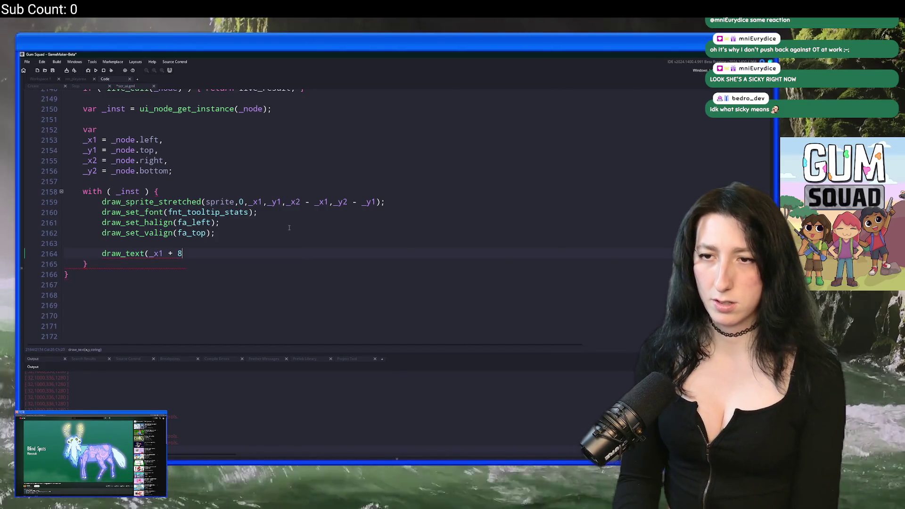
{"action": "type", "text": ",,_y"}
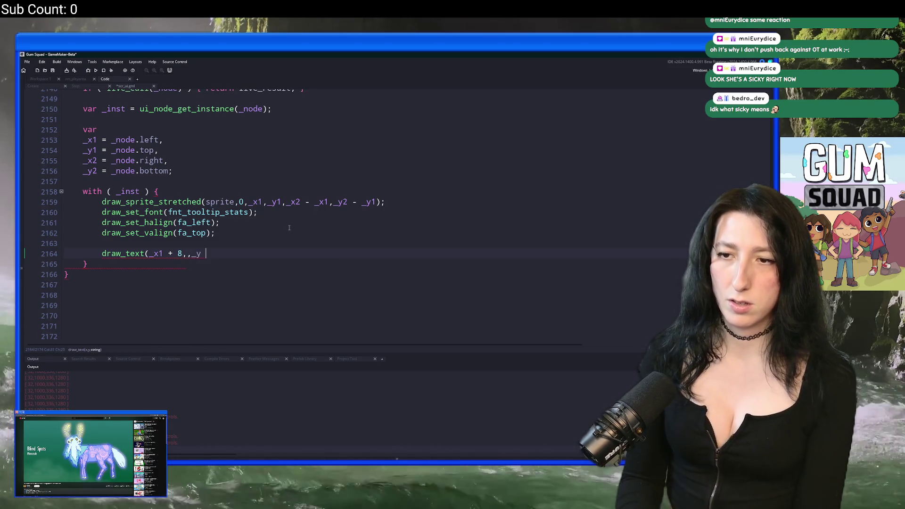
{"action": "key", "text": "BackSpace"}
{"action": "key", "text": "BackSpace"}
{"action": "key", "text": "BackSpace"}
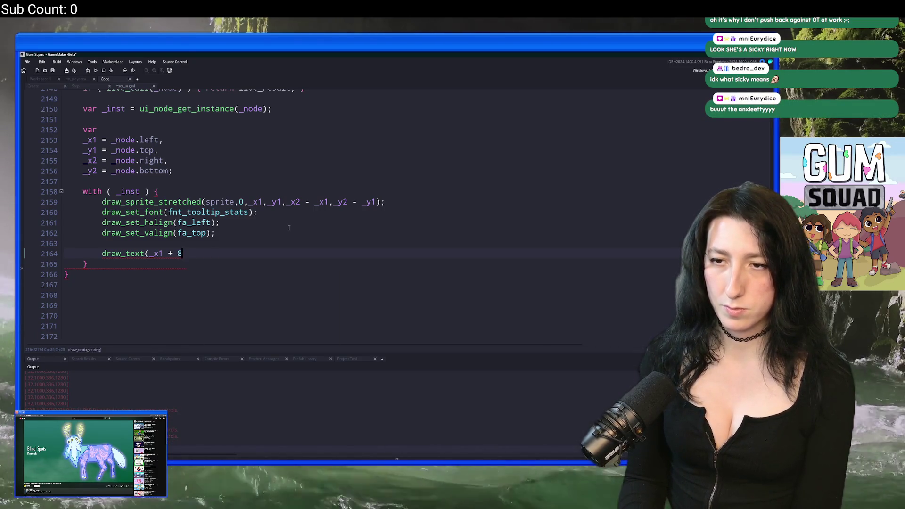
{"action": "type", "text": ",_y"}
Declare var _button_y = _y + 16 above the call and use _button_y as its y argument.
{"action": "key", "text": "Home"}
{"action": "key", "text": "Return"}
{"action": "key", "text": "Up"}
{"action": "type", "text": "var "}
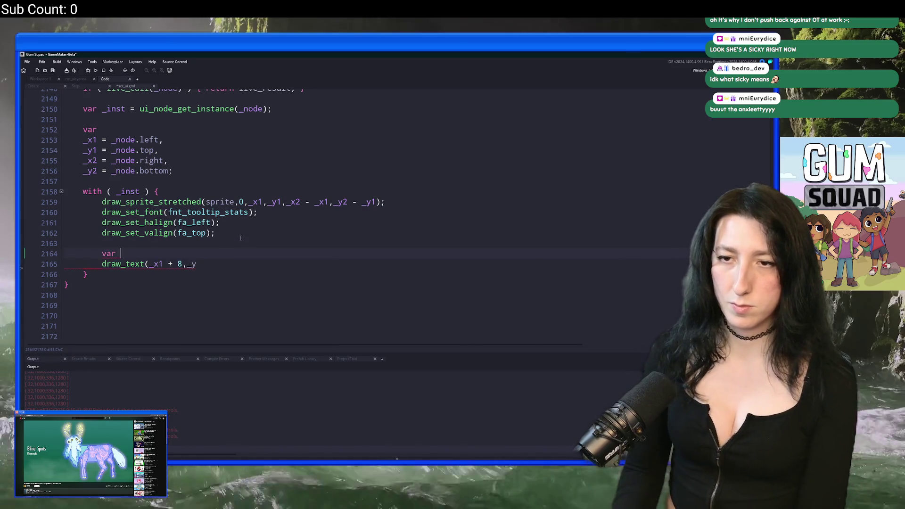
{"action": "type", "text": "_button_y = _y + 12"}
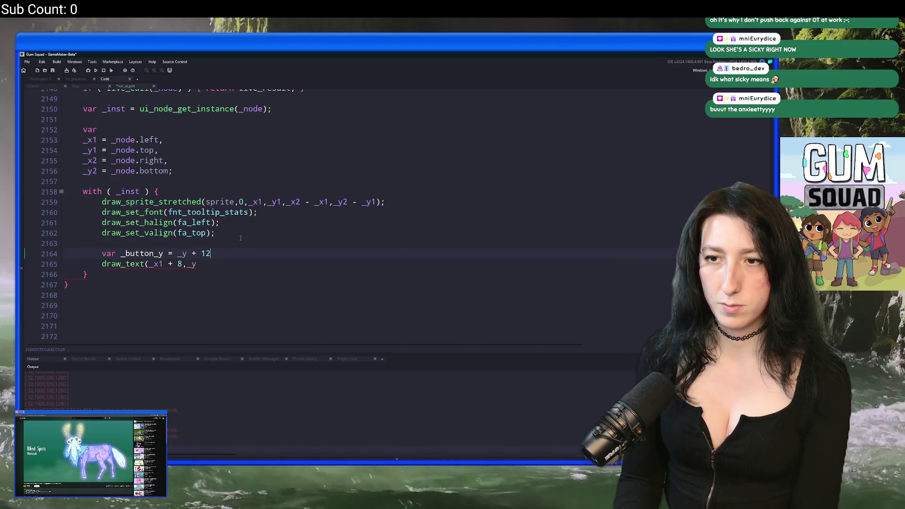
{"action": "key", "text": "BackSpace"}
{"action": "type", "text": "6;"}
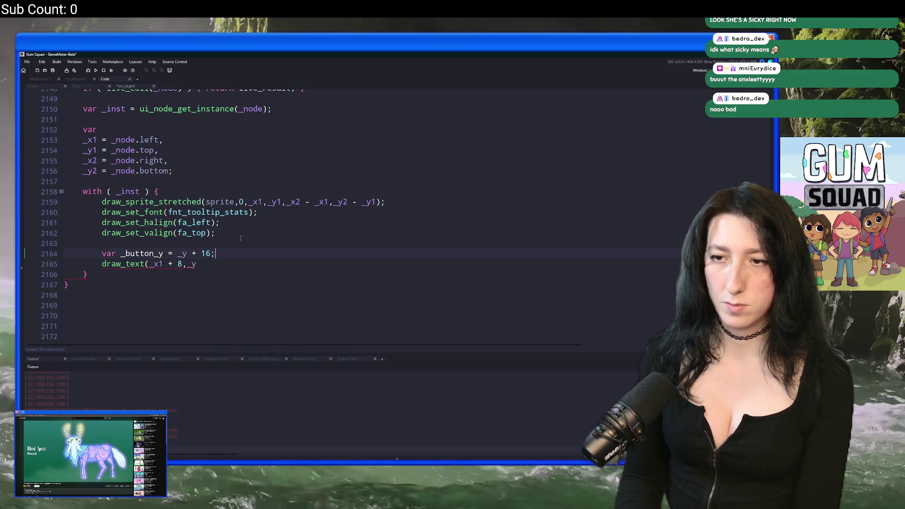
{"action": "left_click", "coordinate": [140, 253]}
{"action": "double_click", "coordinate": [140, 253]}
{"action": "key", "text": "ctrl+c"}
{"action": "double_click", "coordinate": [191, 264]}
{"action": "key", "text": "ctrl+v"}
Type the "Use Item: " label text followed by + get_b in the draw_text call.
{"action": "type", "text": ",\""}
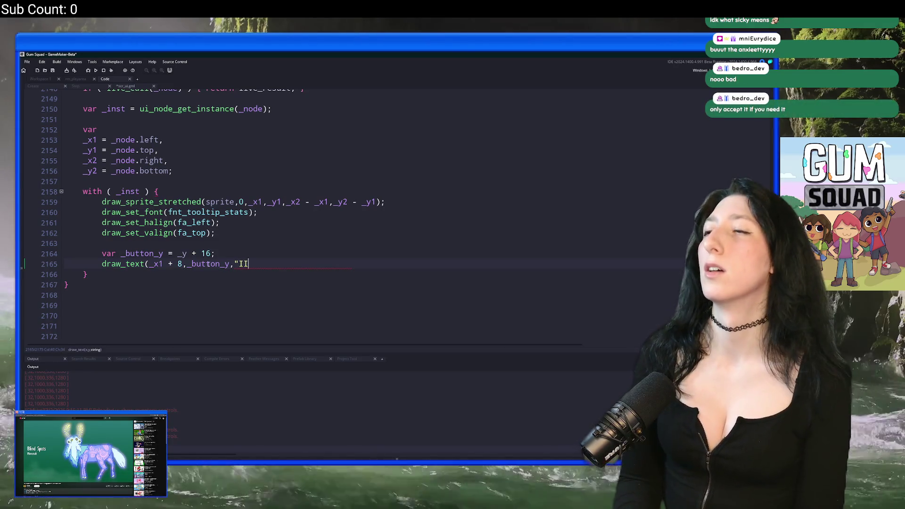
{"action": "type", "text": "Sel"}
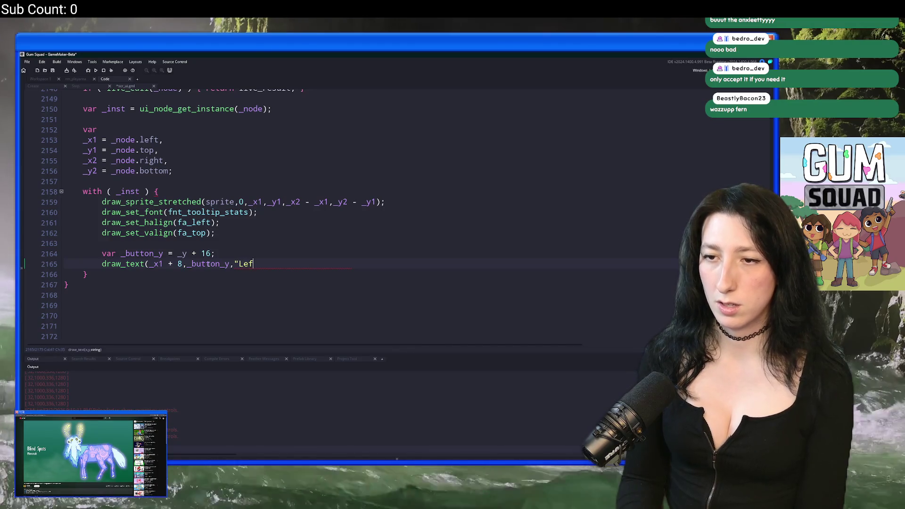
{"action": "key", "text": "BackSpace"}
{"action": "key", "text": "BackSpace"}
{"action": "key", "text": "BackSpace"}
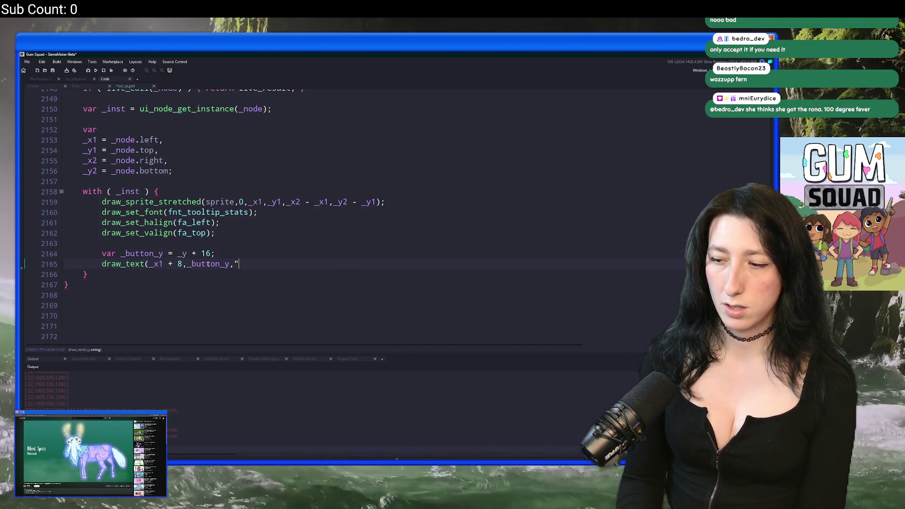
{"action": "type", "text": "Use Ite"}
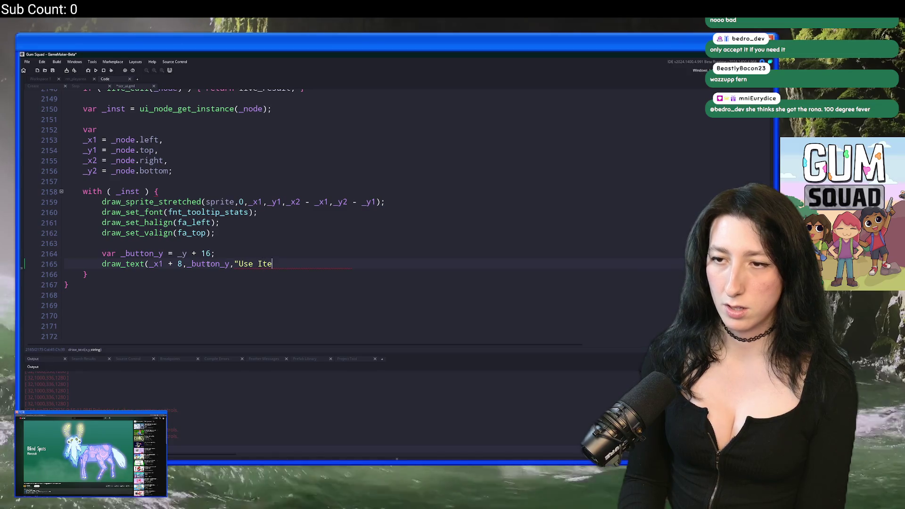
{"action": "key", "text": "BackSpace"}
{"action": "key", "text": "BackSpace"}
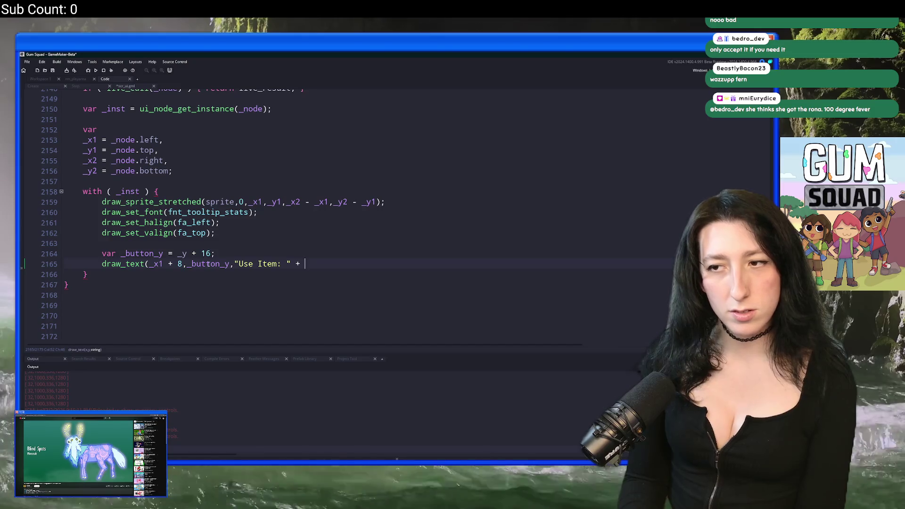
{"action": "type", "text": "get_b"}
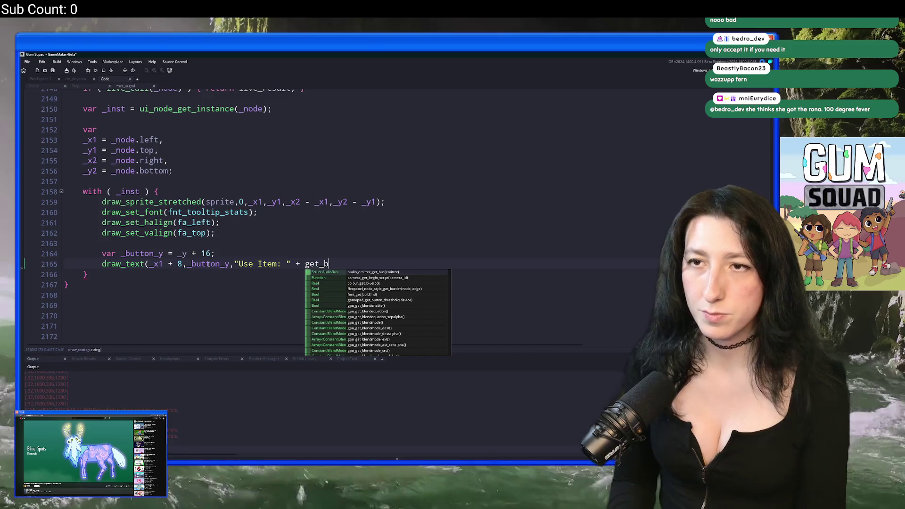
{"action": "key", "text": "ctrl+f"}
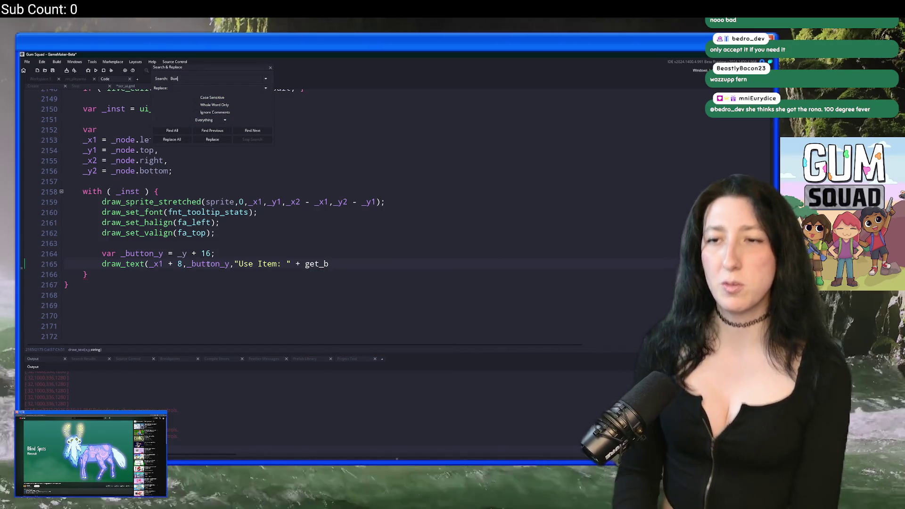
{"action": "type", "text": "Buttons.Interact"}
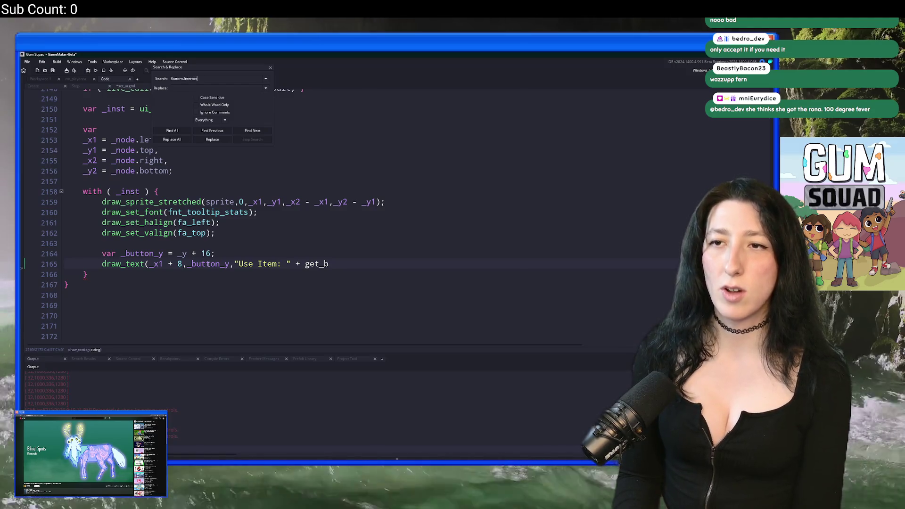
Finish the label with string(input_get_keyname(input_action_get_key(Buttons.RightClick)[0])).
{"action": "key", "text": "Return"}
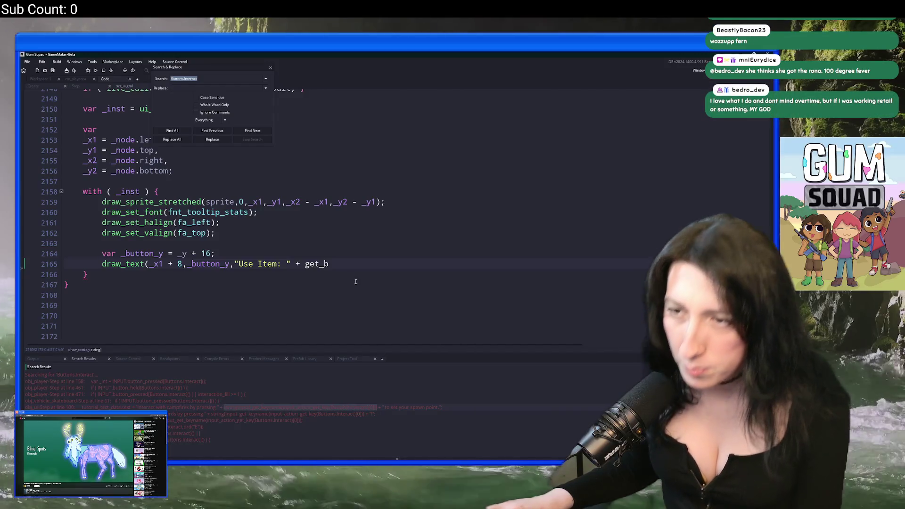
{"action": "key", "text": "ctrl+BackSpace"}
{"action": "key", "text": "ctrl+v"}
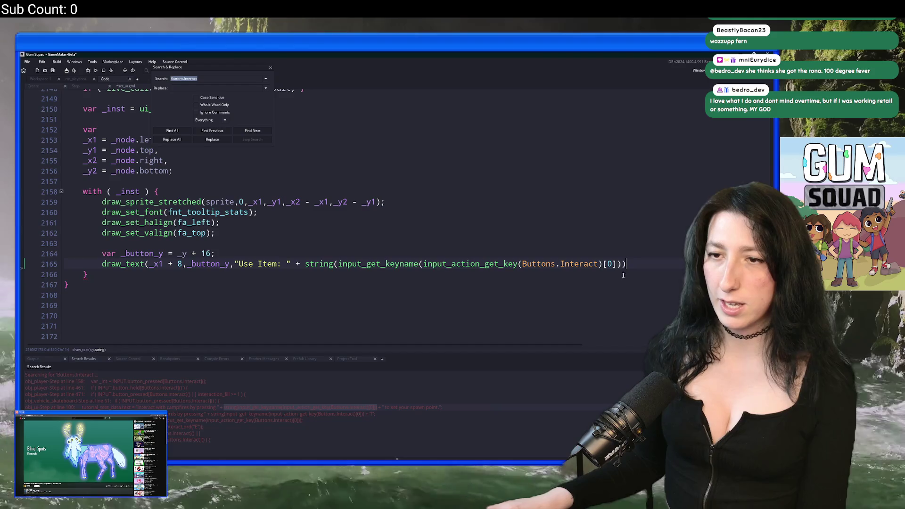
{"action": "key", "text": "BackSpace"}
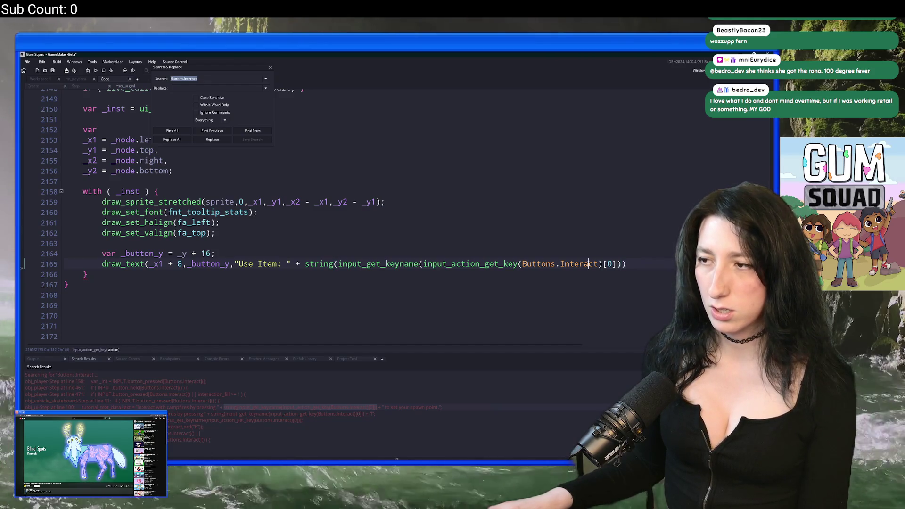
{"action": "double_click", "coordinate": [588, 264]}
{"action": "key", "text": "BackSpace"}
{"action": "type", "text": "RightClick"}
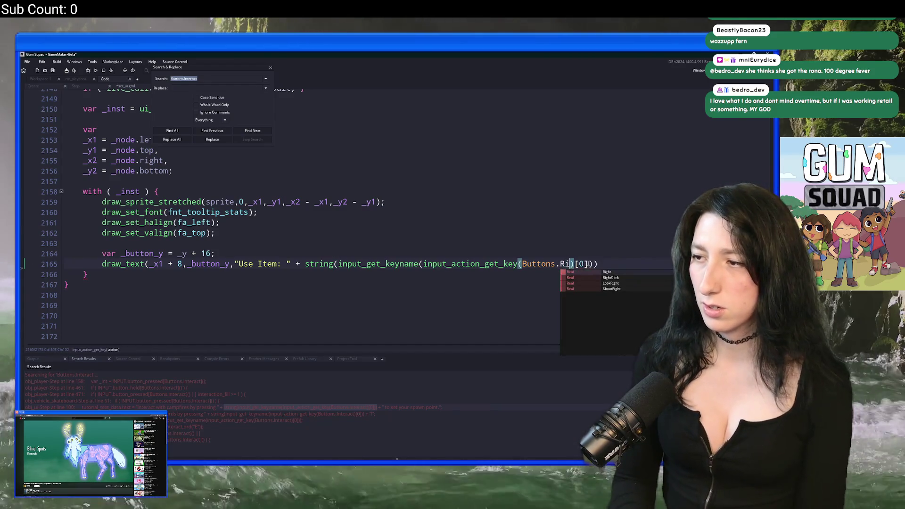
{"action": "key", "text": "Right"}
{"action": "key", "text": "Right"}
{"action": "key", "text": "Right"}
{"action": "key", "text": "Right"}
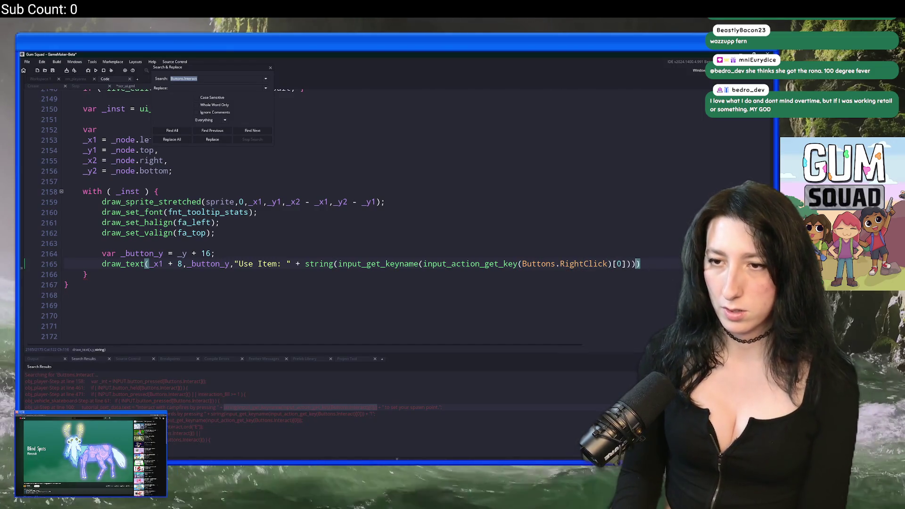
{"action": "key", "text": "Right"}
{"action": "key", "text": "alt+Tab"}
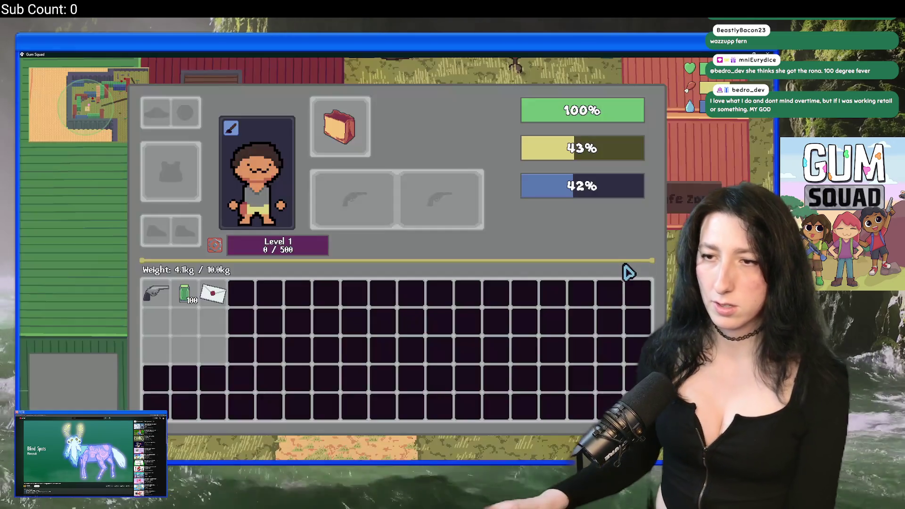
Change _button_y to _y1 + 16 and check the "Use Item: Right MB" prompt in the game.
{"action": "key", "text": "alt+Tab"}
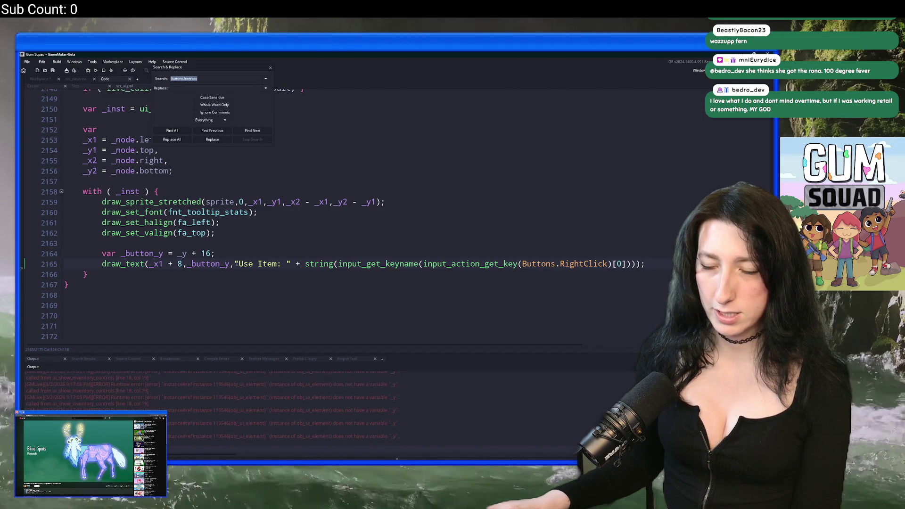
{"action": "left_click", "coordinate": [182, 253]}
{"action": "type", "text": "1"}
{"action": "key", "text": "alt+Tab"}
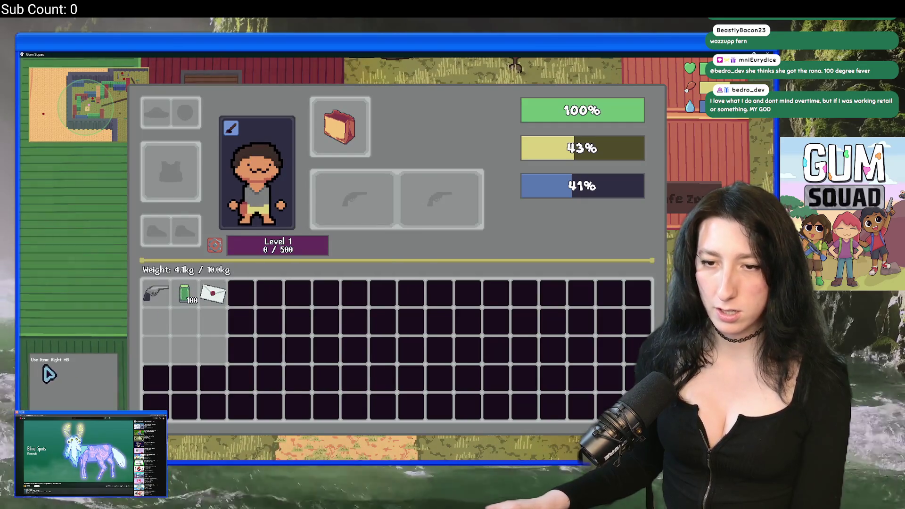
{"action": "key", "text": "alt+Tab"}
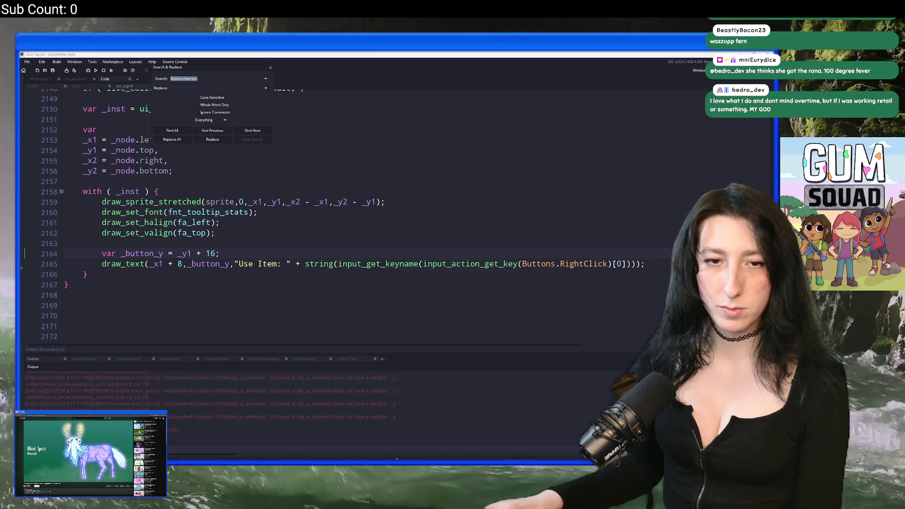
Convert the Use Item draw_text call into draw_text_transformed.
{"action": "left_click", "coordinate": [311, 246]}
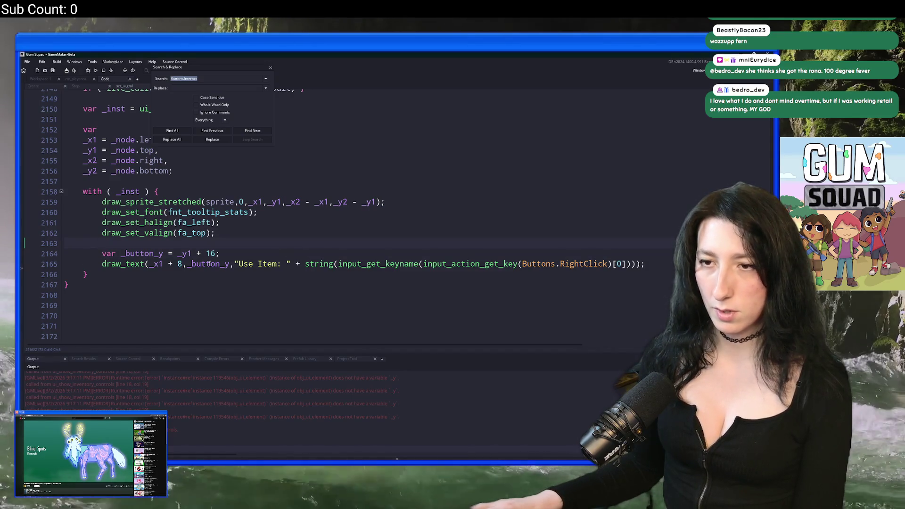
{"action": "key", "text": "alt+Tab"}
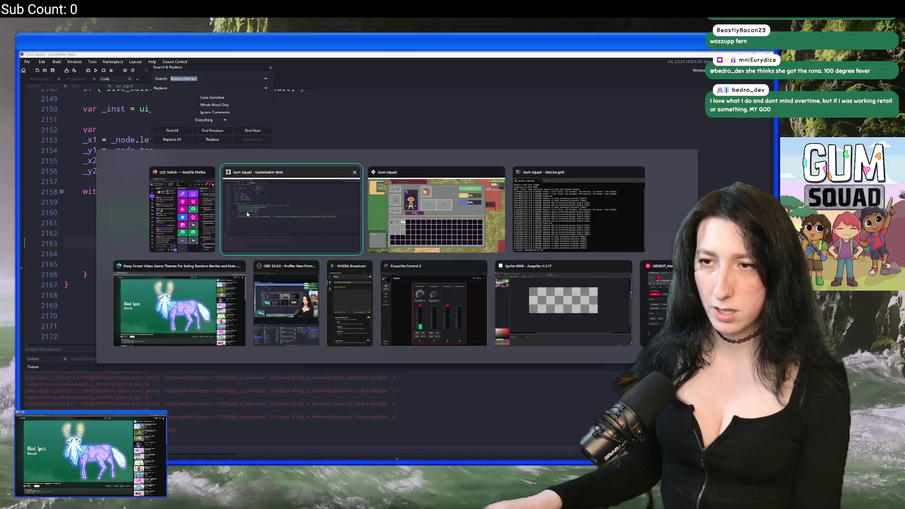
{"action": "key", "text": "alt+Tab"}
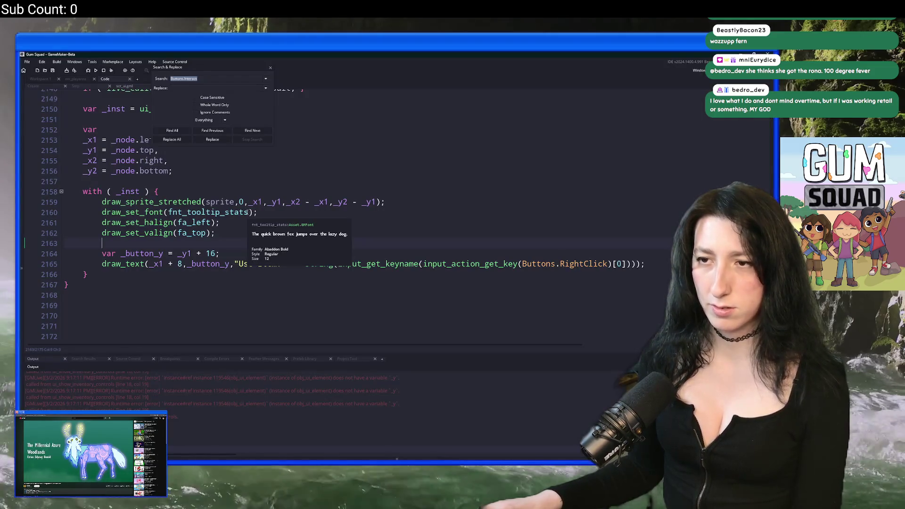
{"action": "left_click", "coordinate": [146, 264]}
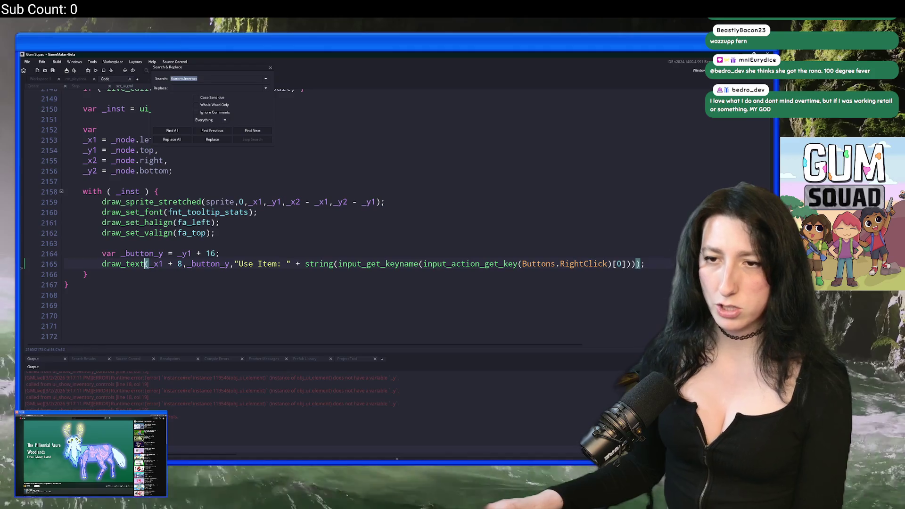
{"action": "type", "text": "_transf"}
{"action": "type", "text": "ormed"}
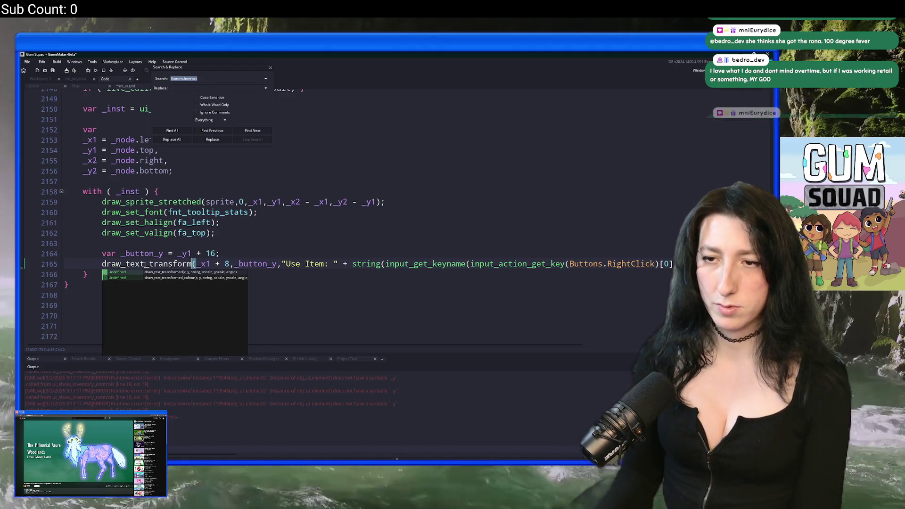
{"action": "key", "text": "End"}
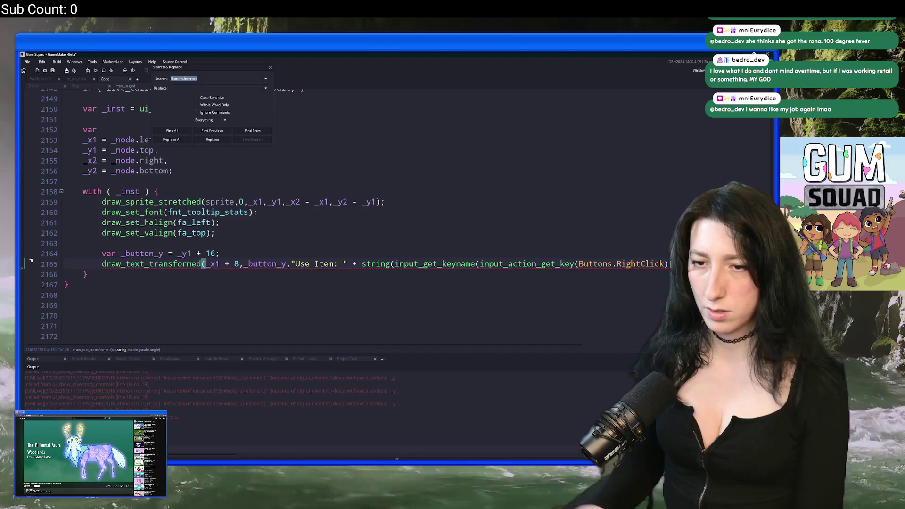
{"action": "type", "text": "0]),"}
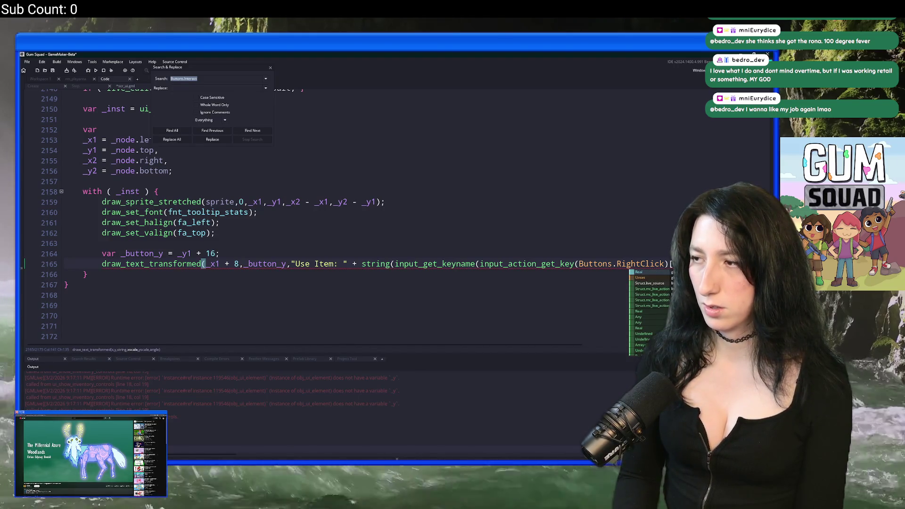
Add var _scale = 2 * global.Gui_Scale; and extend the draw call with scale arguments.
{"action": "left_click", "coordinate": [30, 243]}
{"action": "key", "text": "Return"}
{"action": "type", "text": "var"}
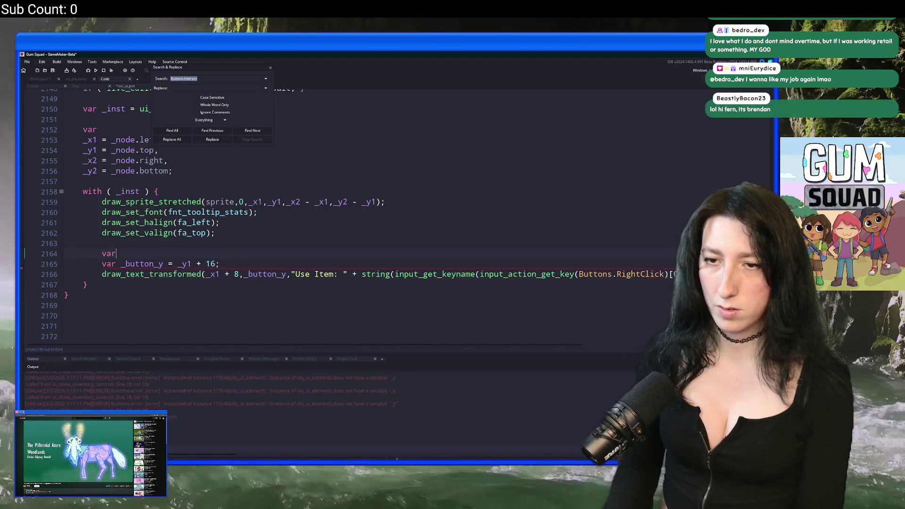
{"action": "type", "text": " _scale = 2 * g"}
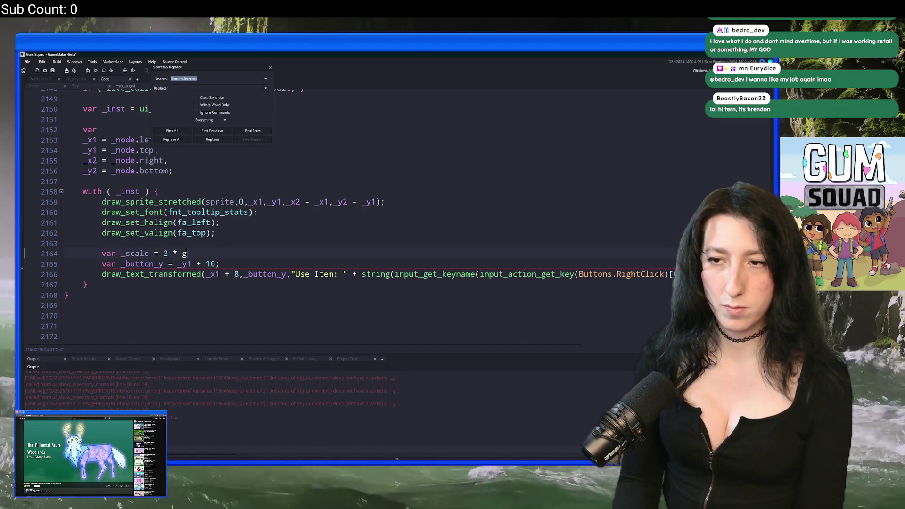
{"action": "type", "text": "lobal.Gui_S"}
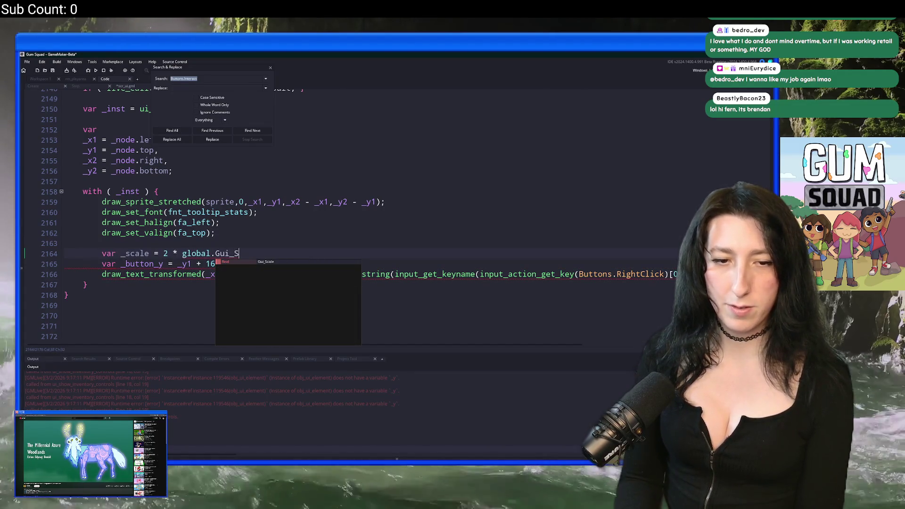
{"action": "key", "text": "Return"}
{"action": "type", "text": ";"}
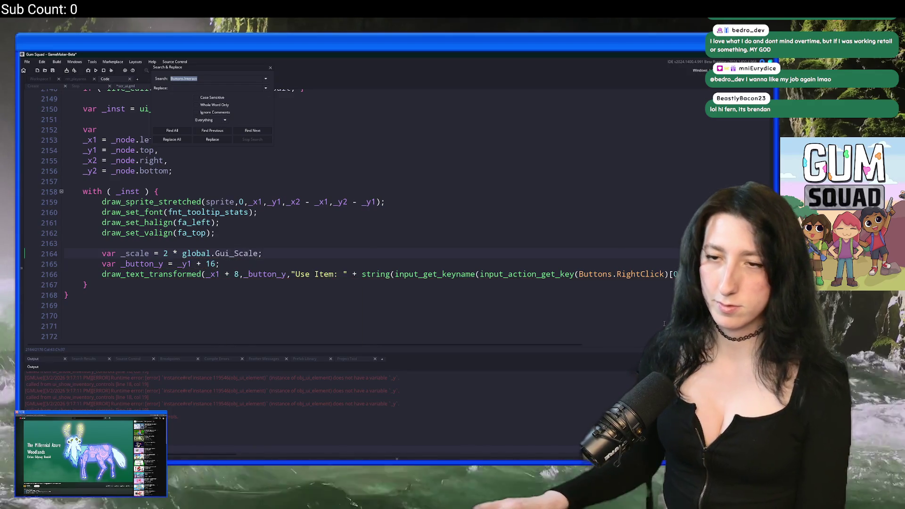
{"action": "double_click", "coordinate": [139, 253]}
{"action": "left_click", "coordinate": [739, 274]}
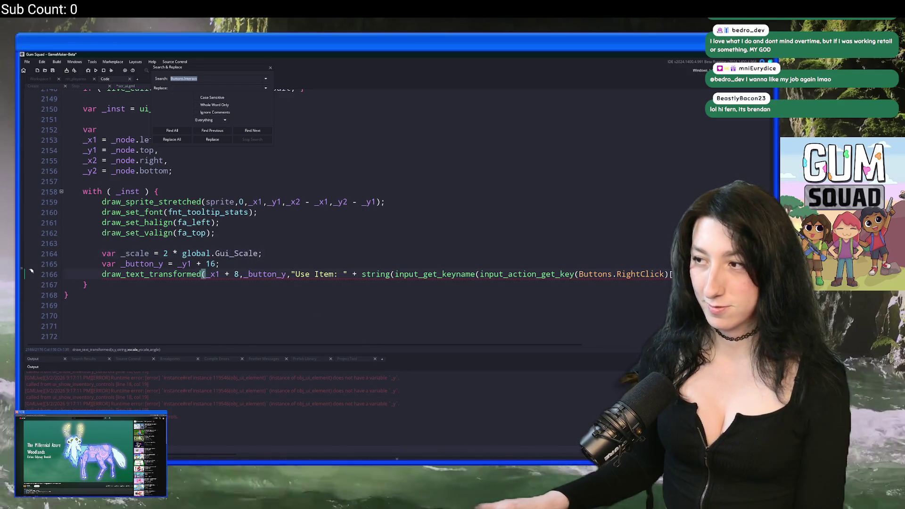
{"action": "type", "text": ",k);"}
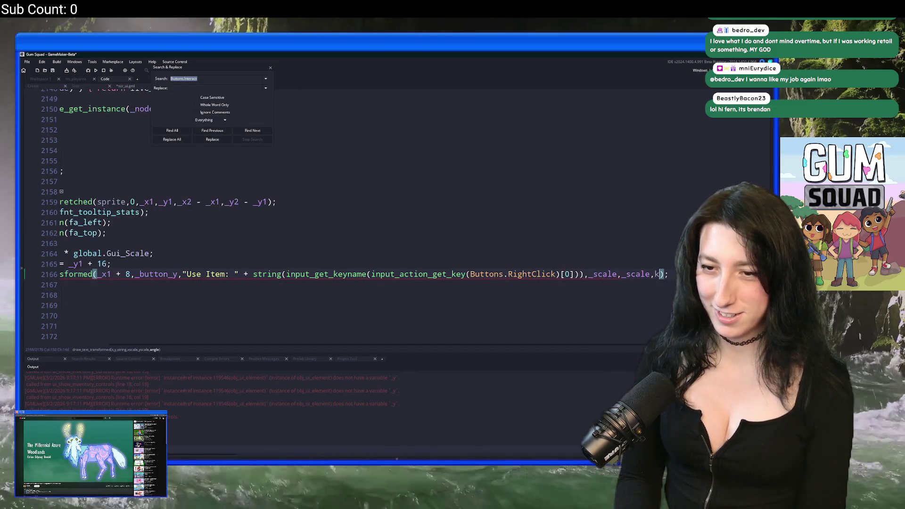
{"action": "left_click", "coordinate": [188, 253]}
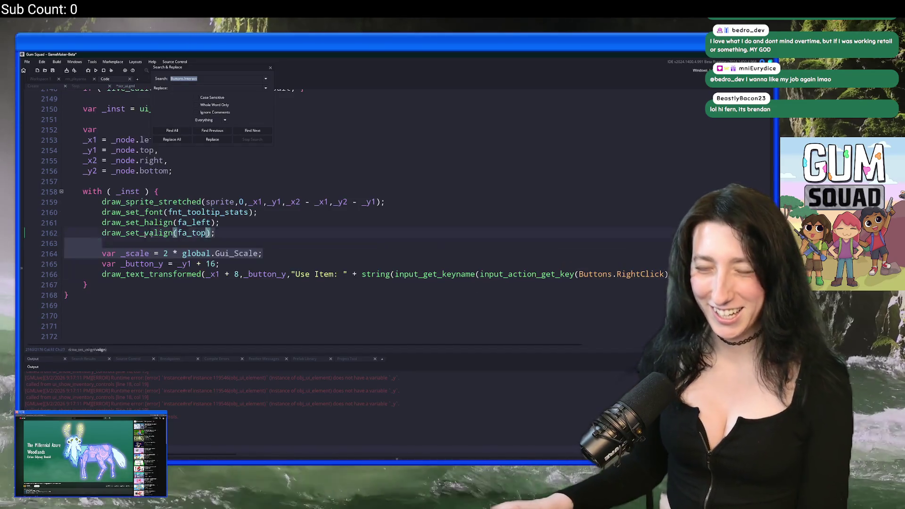
{"action": "key", "text": "alt+Tab"}
{"action": "key", "text": "alt+Tab"}
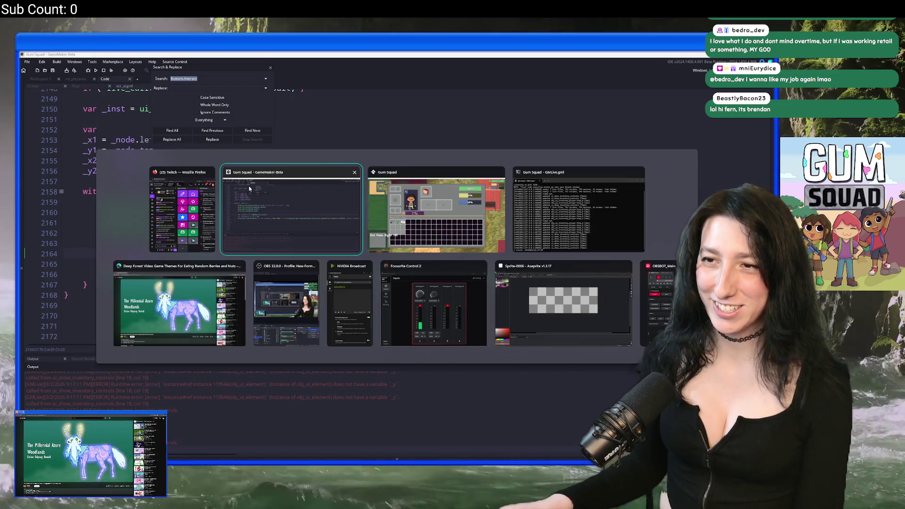
Wrap the 16 and 8 offsets as (16 * global.Gui_Scale) and (8 * global.Gui_Scale).
{"action": "left_click", "coordinate": [209, 264]}
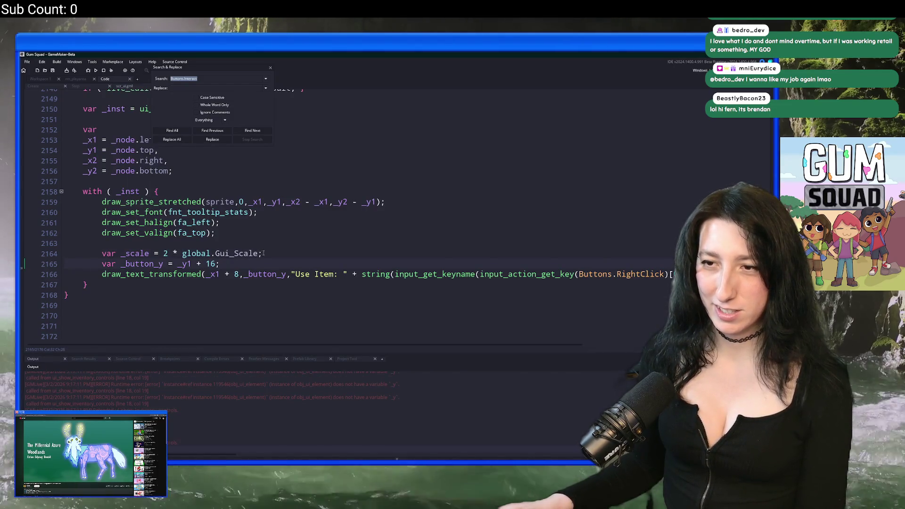
{"action": "key", "text": "Right"}
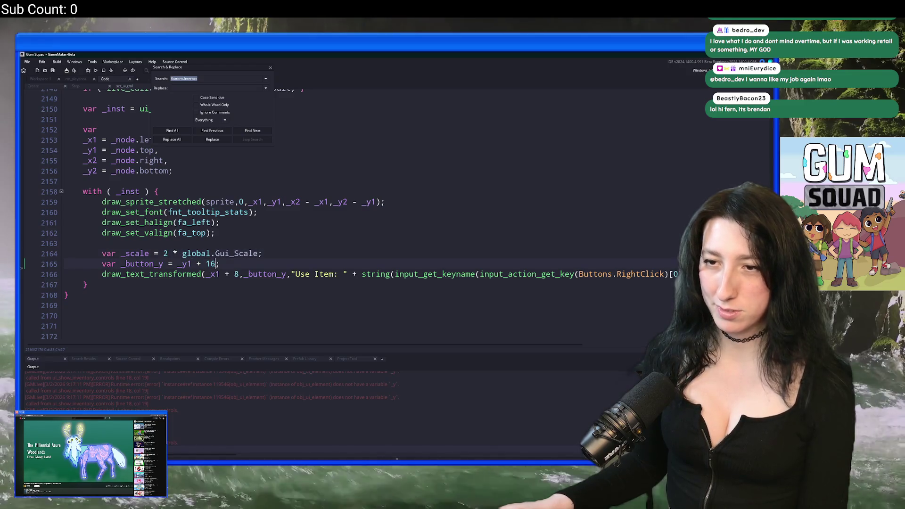
{"action": "type", "text": "* global.Gui_Scale"}
{"action": "left_click", "coordinate": [205, 263]}
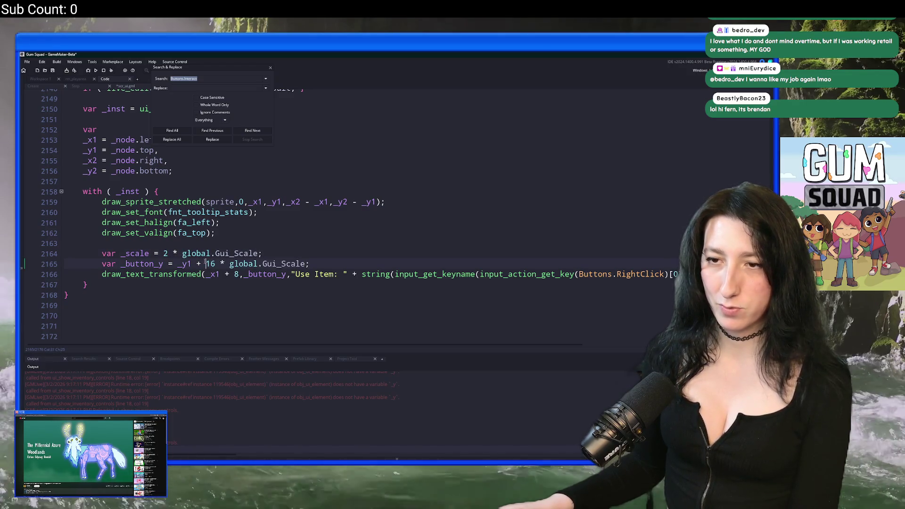
{"action": "type", "text": "("}
{"action": "key", "text": "End"}
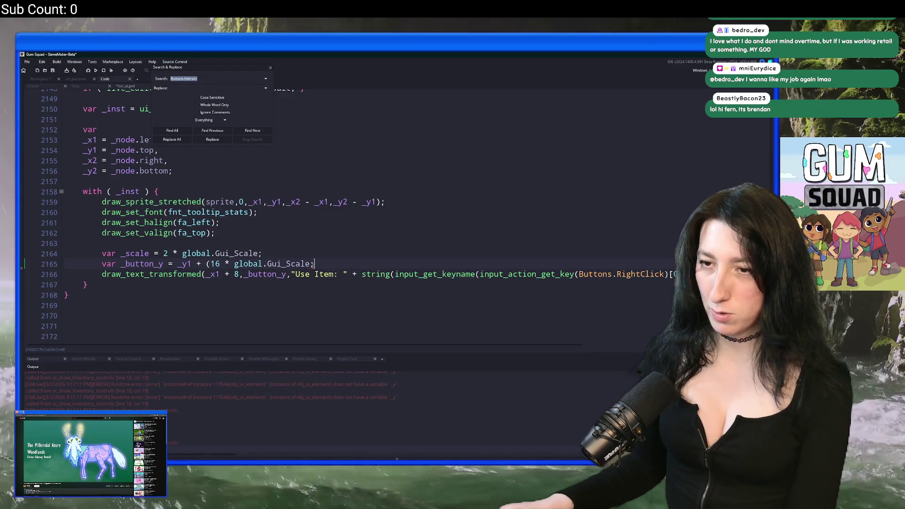
{"action": "key", "text": "Left"}
{"action": "type", "text": ")"}
{"action": "left_click", "coordinate": [239, 274]}
{"action": "type", "text": "("}
{"action": "key", "text": "Right"}
{"action": "type", "text": "* global.Gui_Scale)"}
Save and preview the GUI-scaled Use Item prompt in the running game.
{"action": "key", "text": "ctrl+s"}
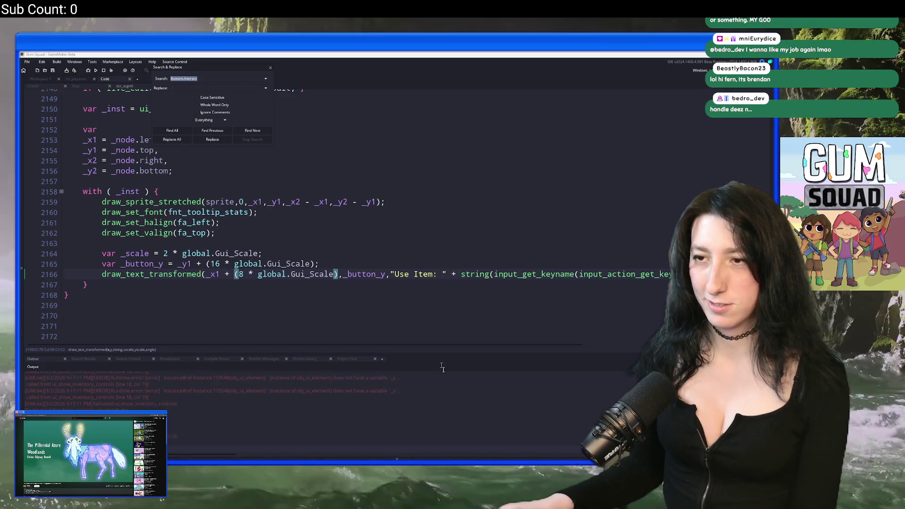
{"action": "key", "text": "alt+Tab"}
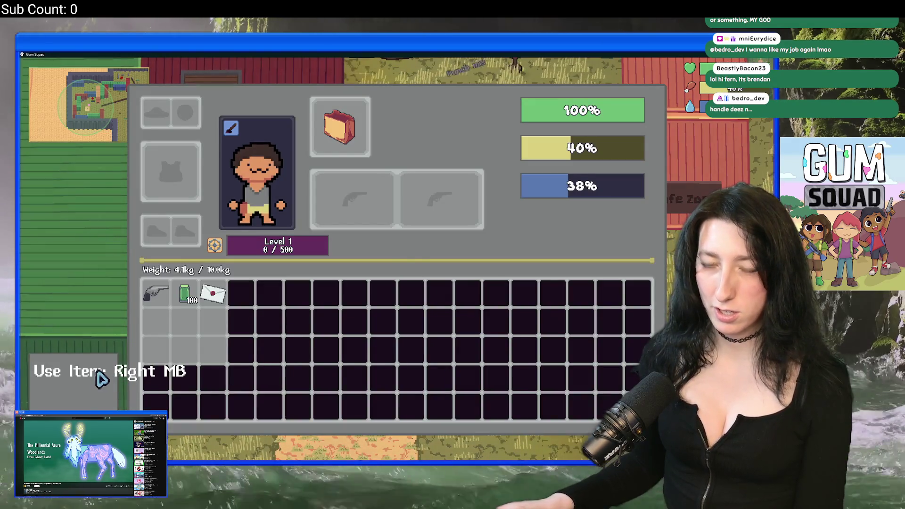
{"action": "key", "text": "alt+Tab"}
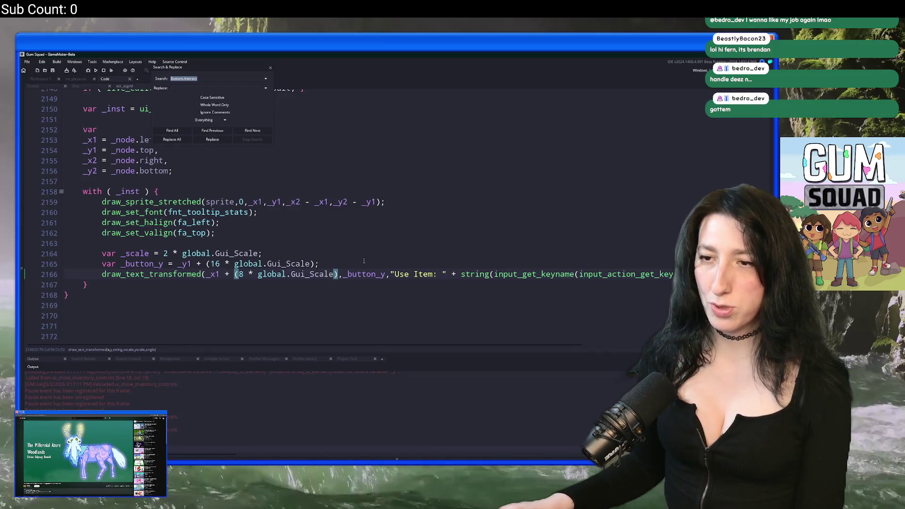
{"action": "left_click", "coordinate": [364, 261]}
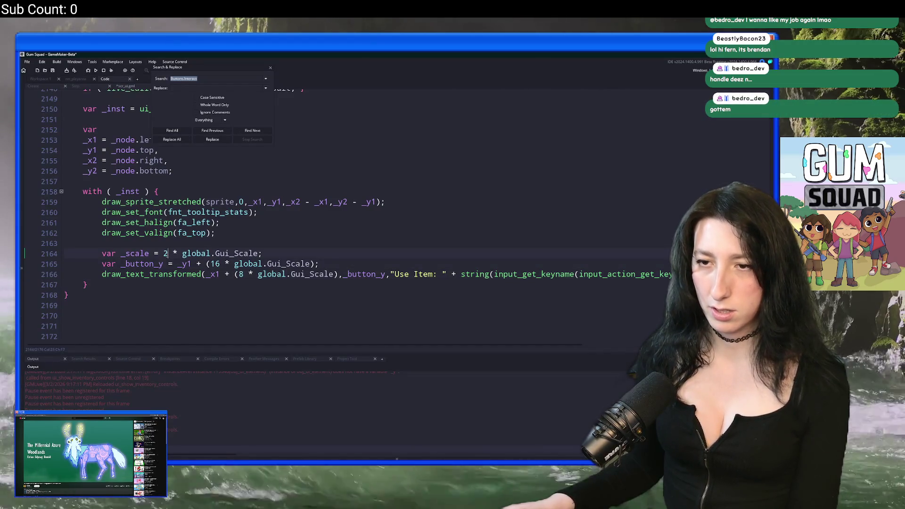
{"action": "key", "text": "alt+Tab"}
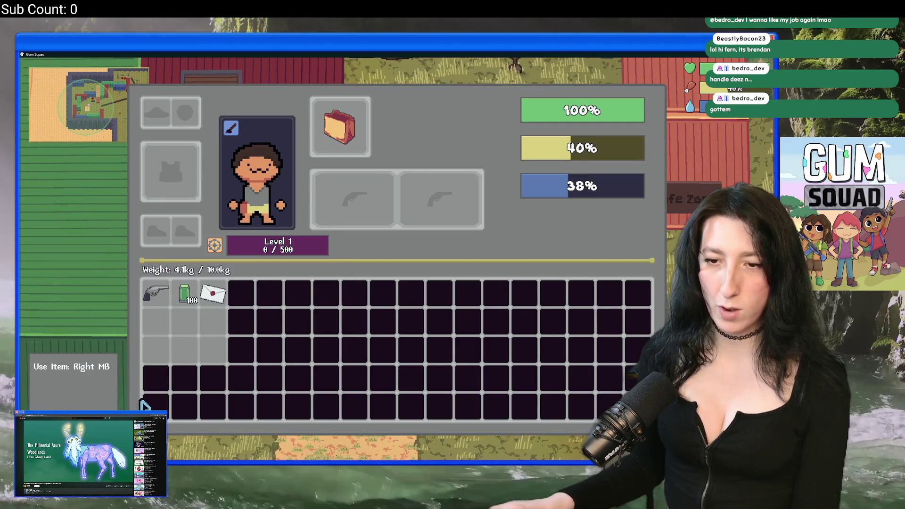
{"action": "key", "text": "alt+Tab"}
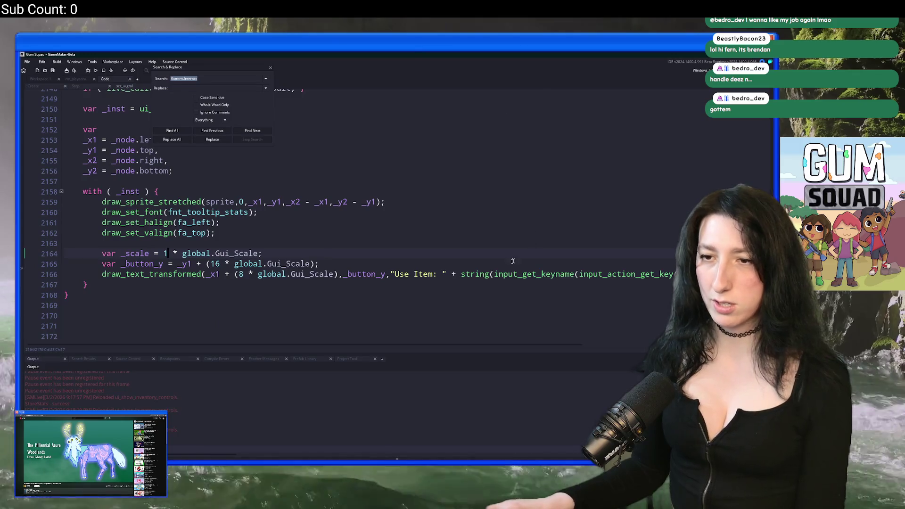
Duplicate the Use Item draw_text_transformed line.
{"action": "left_click", "coordinate": [416, 279]}
{"action": "key", "text": "ctrl+d"}
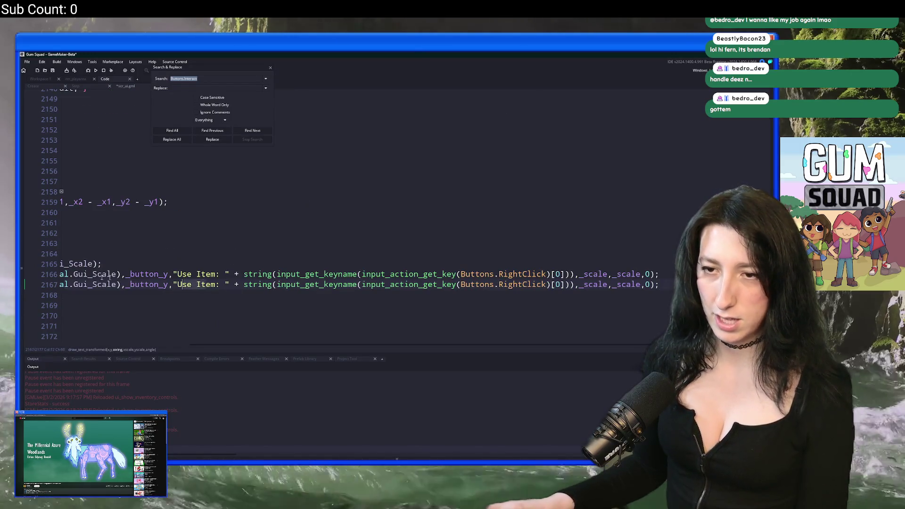
{"action": "scroll", "coordinate": [136, 278], "scroll_direction": "left", "scroll_amount": 5}
Insert _button_y += 16; above the duplicated line, save, and test in the game.
{"action": "left_click", "coordinate": [386, 274]}
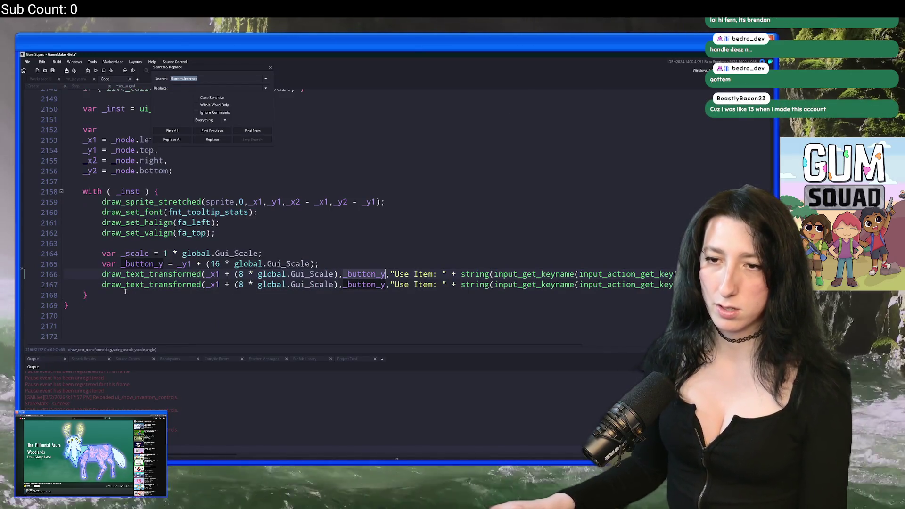
{"action": "left_click", "coordinate": [100, 284]}
{"action": "key", "text": "Return"}
{"action": "key", "text": "Return"}
{"action": "left_click", "coordinate": [107, 294]}
{"action": "type", "text": "_button_y +="}
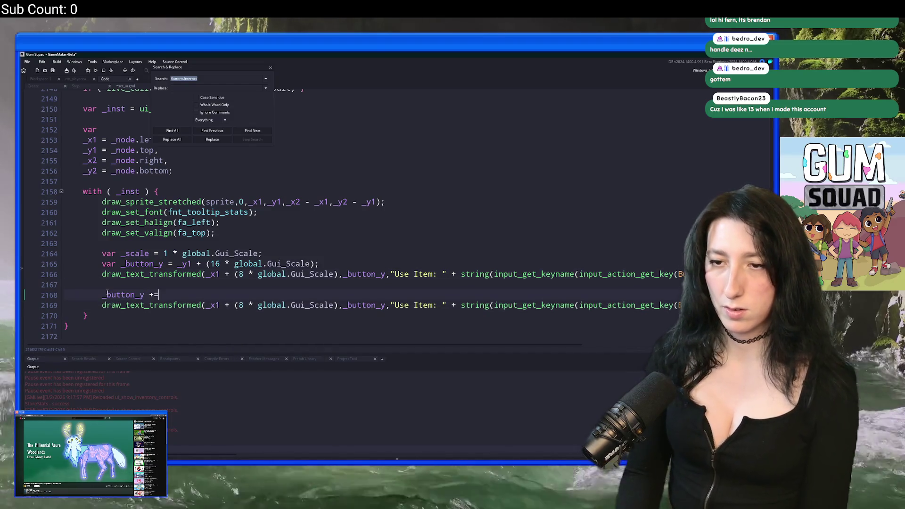
{"action": "type", "text": "16;"}
{"action": "key", "text": "ctrl+s"}
{"action": "key", "text": "alt+Tab"}
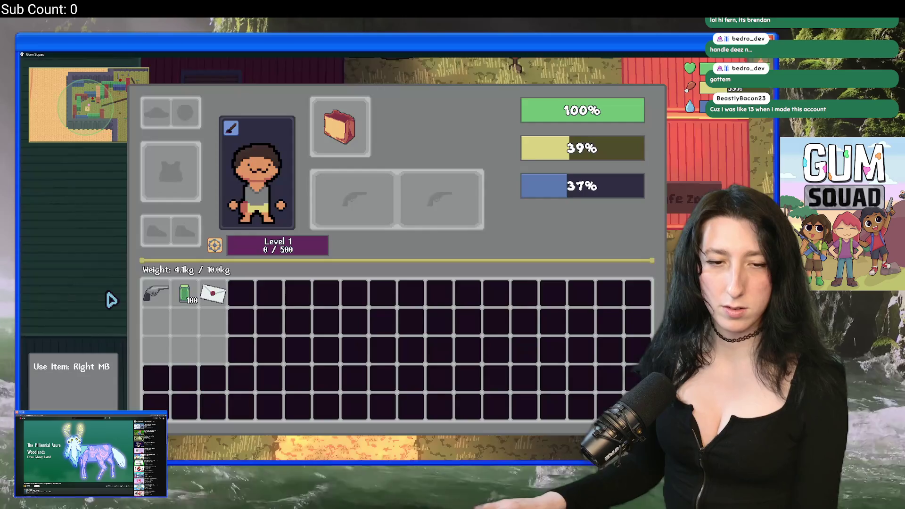
{"action": "key", "text": "alt+Tab"}
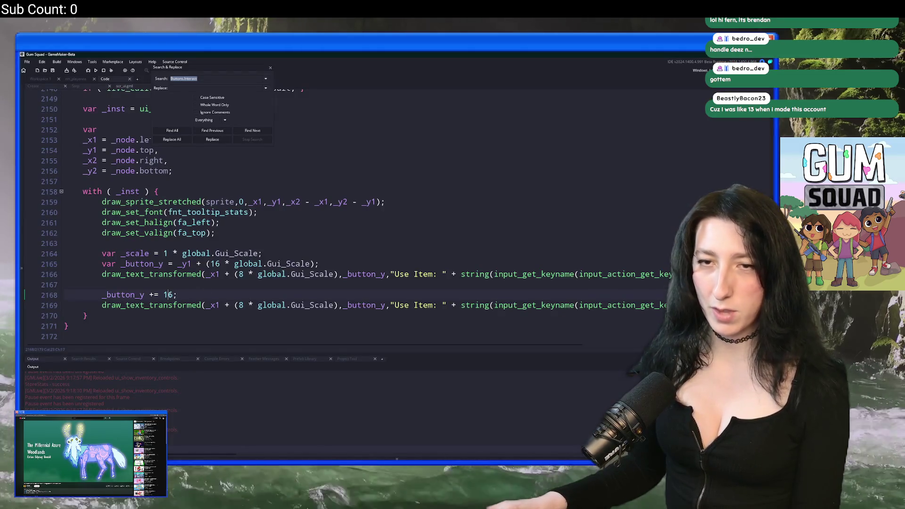
Raise the increment to 48 and check both stacked Use Item prompts in the game.
{"action": "key", "text": "alt+Tab"}
{"action": "mouse_move", "coordinate": [174, 302]}
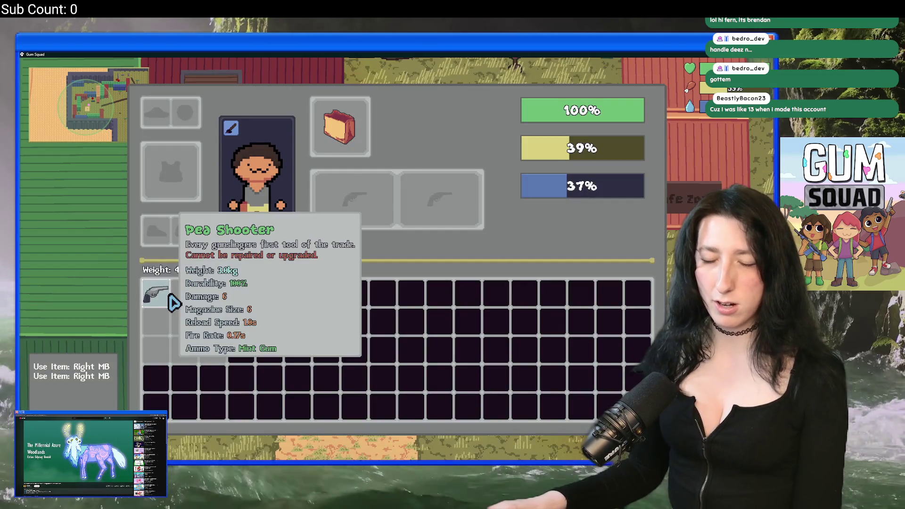
{"action": "key", "text": "alt+Tab"}
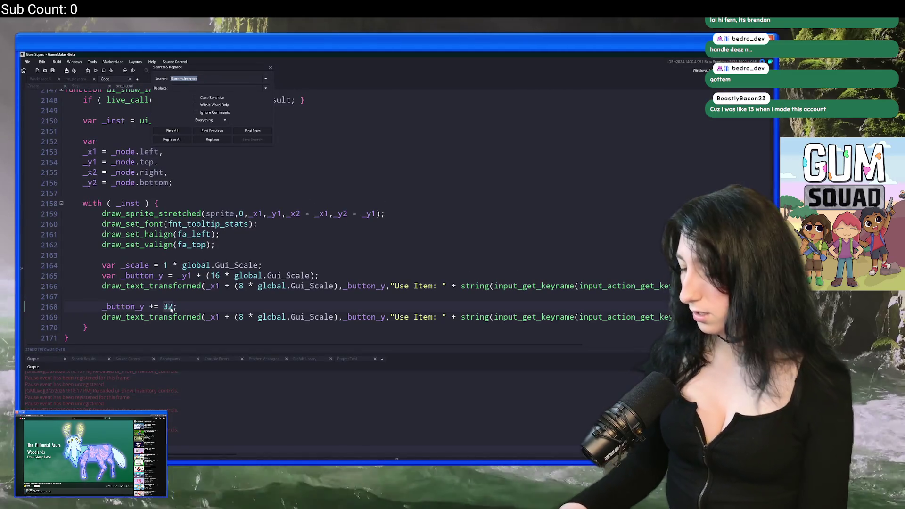
{"action": "type", "text": "48"}
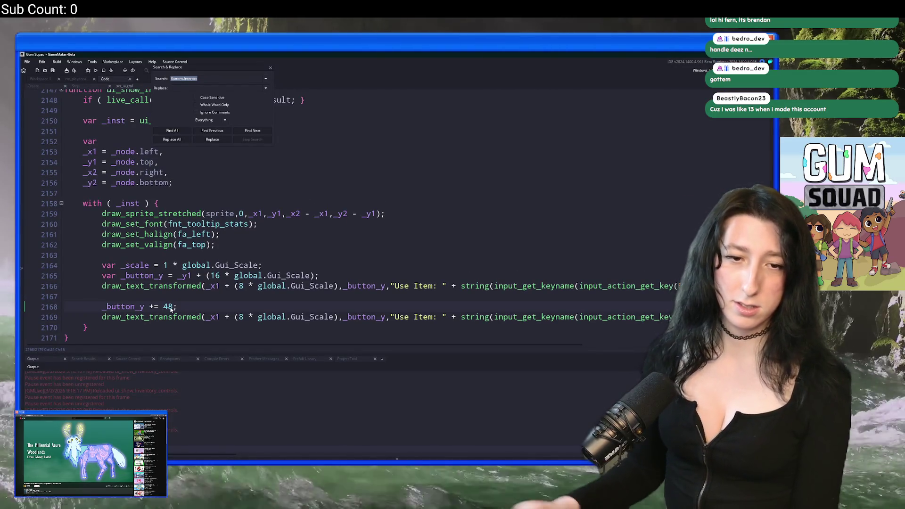
{"action": "key", "text": "alt+Tab"}
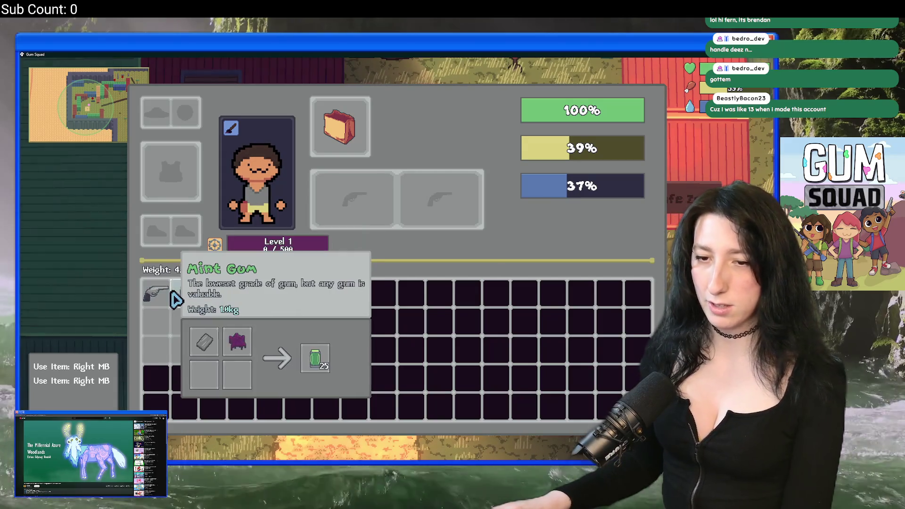
{"action": "key", "text": "alt+Tab"}
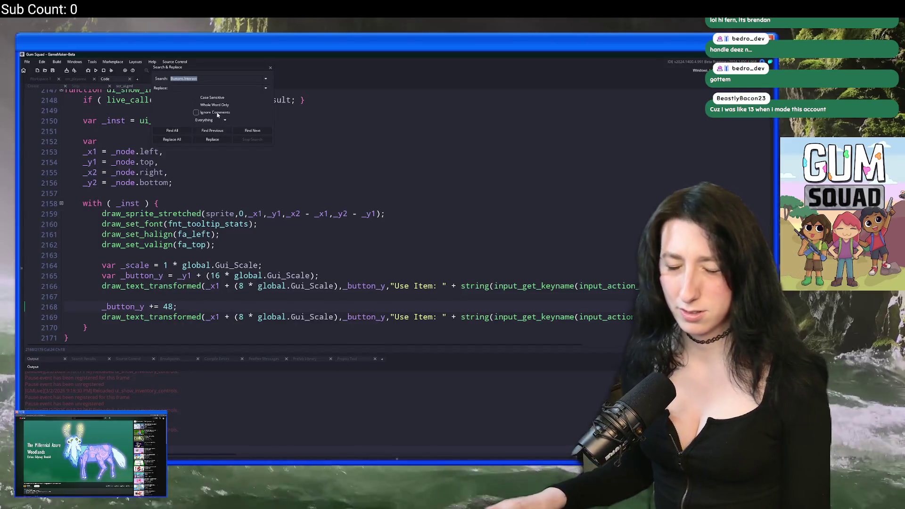
{"action": "key", "text": "alt+Tab"}
{"action": "key", "text": "alt+Tab"}
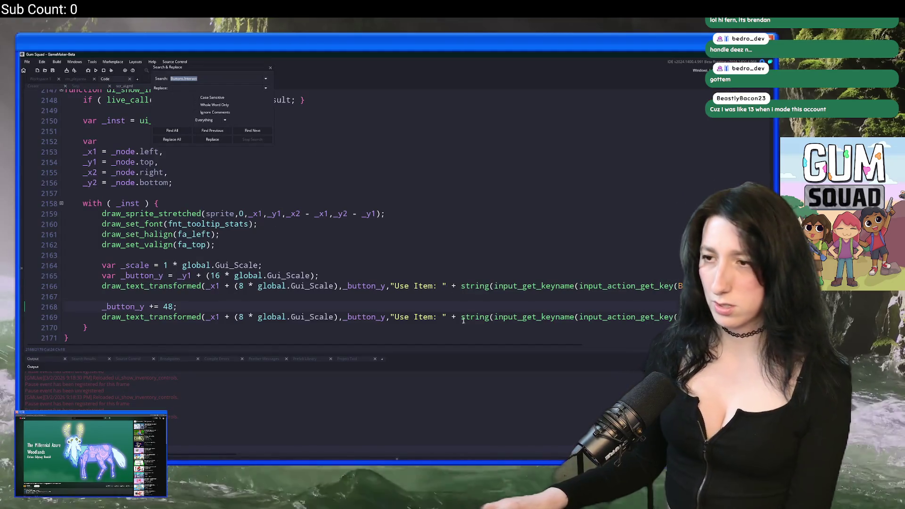
{"action": "left_click", "coordinate": [433, 285]}
{"action": "left_click", "coordinate": [398, 317]}
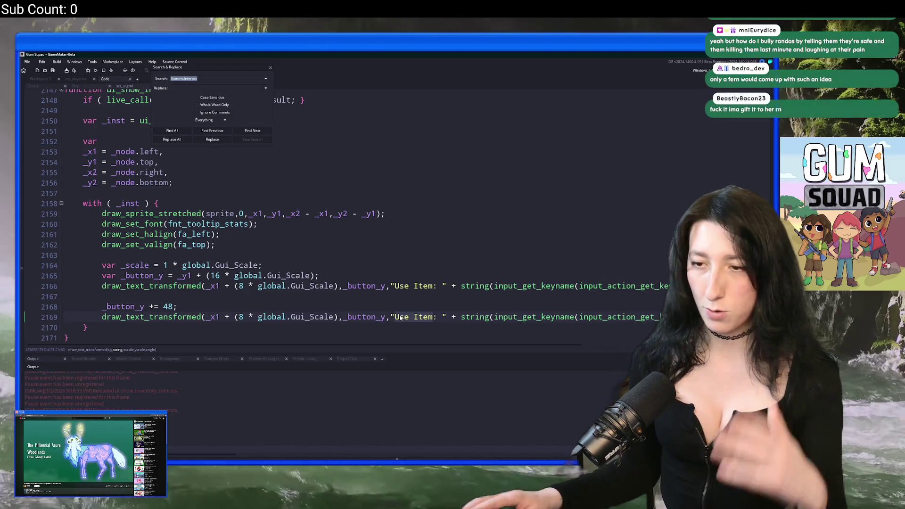
{"action": "left_click", "coordinate": [405, 300]}
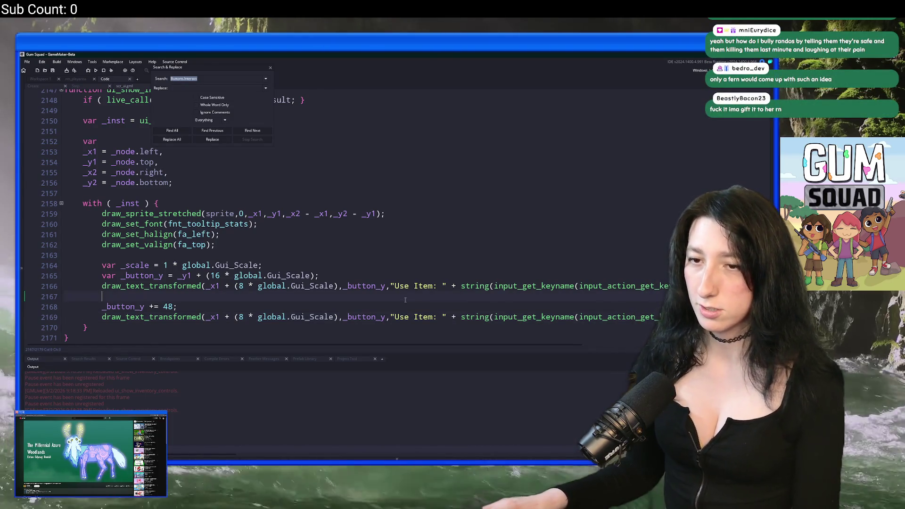
Relabel the second prompt 'Split Stack' tied to Buttons.StackSplit and preview it in-game.
{"action": "left_click", "coordinate": [394, 318]}
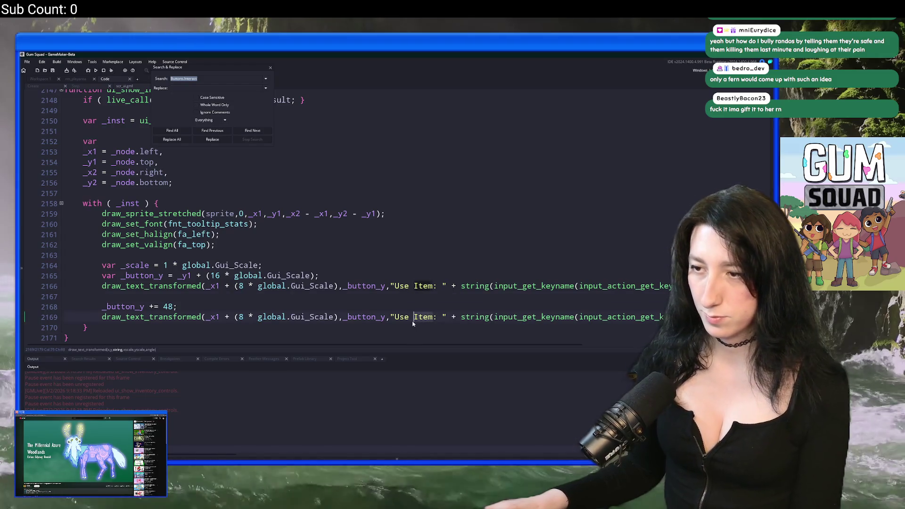
{"action": "key", "text": "ctrl+Delete"}
{"action": "key", "text": "ctrl+Delete"}
{"action": "type", "text": "Split S"}
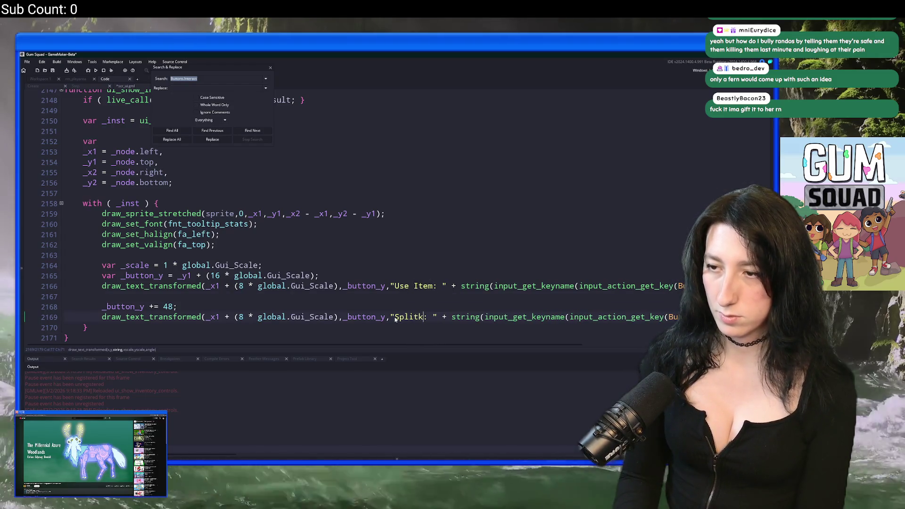
{"action": "type", "text": "tack"}
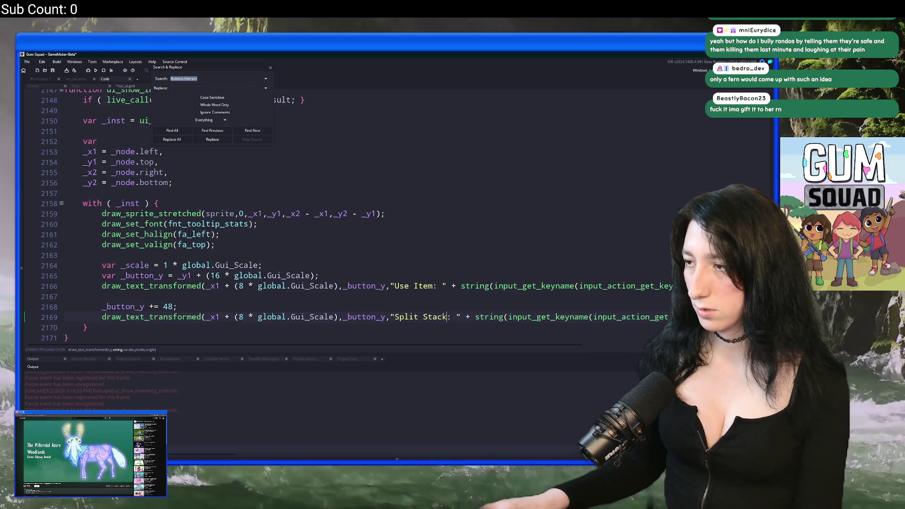
{"action": "key", "text": "ctrl+Right"}
{"action": "key", "text": "ctrl+Right"}
{"action": "key", "text": "ctrl+Right"}
{"action": "key", "text": "ctrl+BackSpace"}
{"action": "type", "text": "S"}
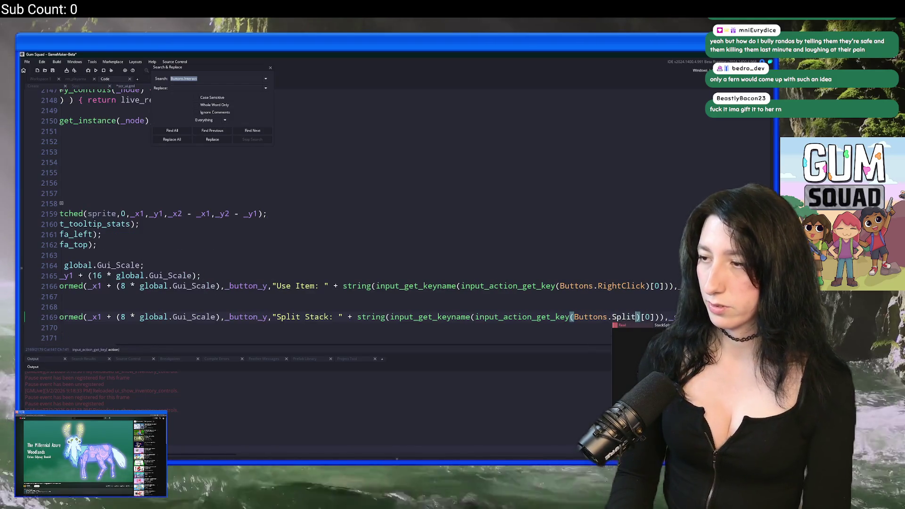
{"action": "key", "text": "alt+Tab"}
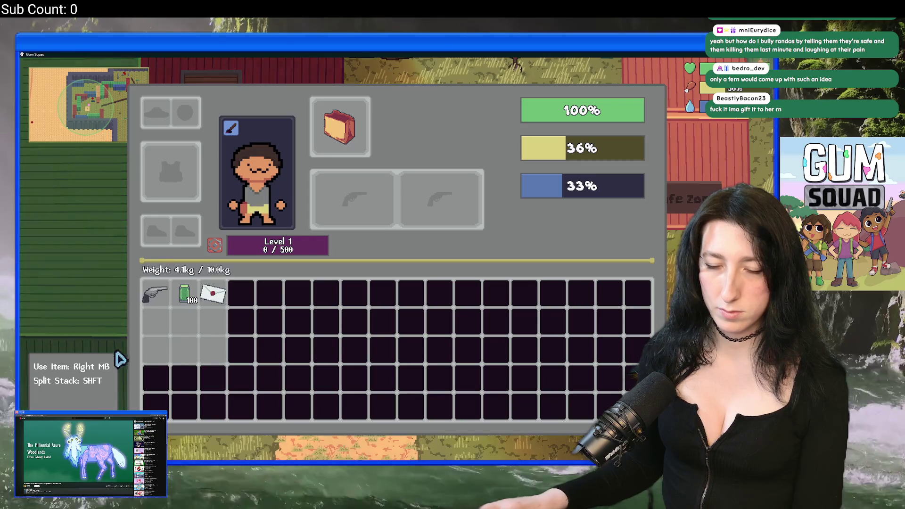
{"action": "key", "text": "alt+Tab"}
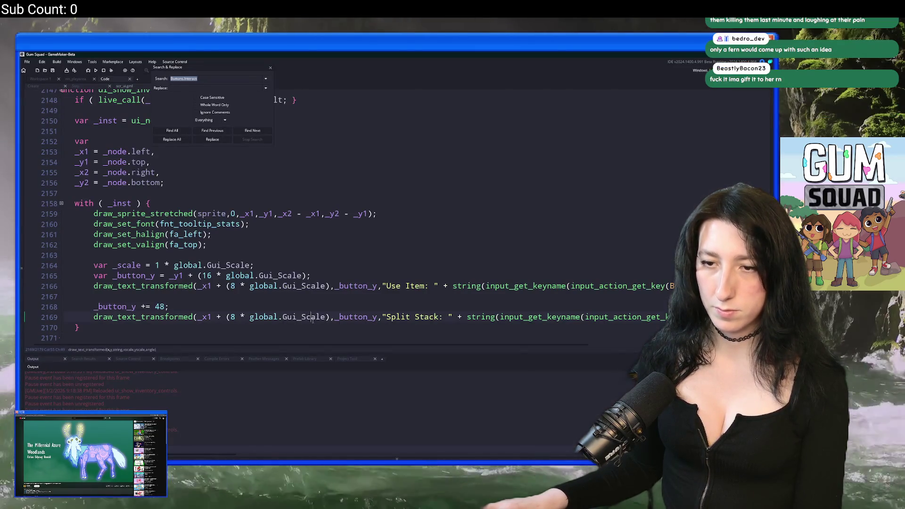
Duplicate the Split Stack spacing and draw lines for a third prompt.
{"action": "left_click_drag", "start_coordinate": [316, 317], "coordinate": [61, 297]}
{"action": "key", "text": "ctrl+c"}
{"action": "left_click", "coordinate": [323, 327]}
{"action": "key", "text": "ctrl+v"}
{"action": "key", "text": "Up"}
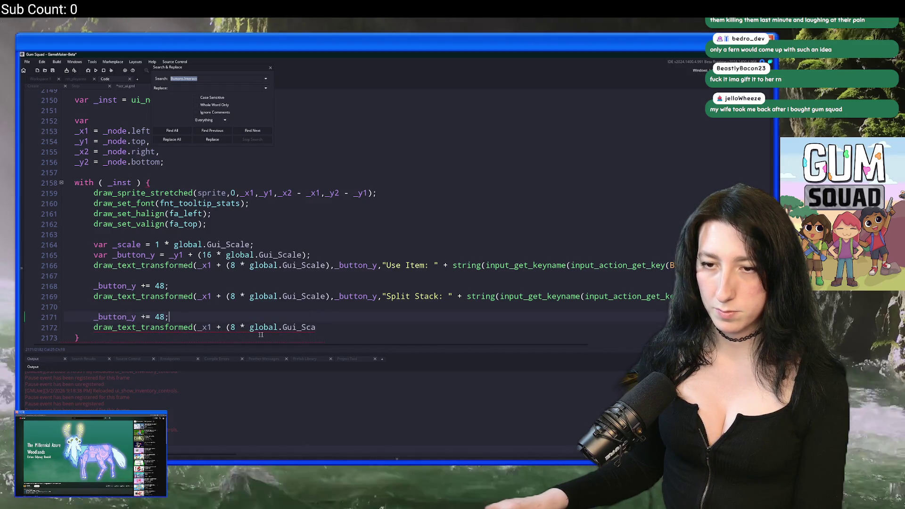
{"action": "key", "text": "ctrl+z"}
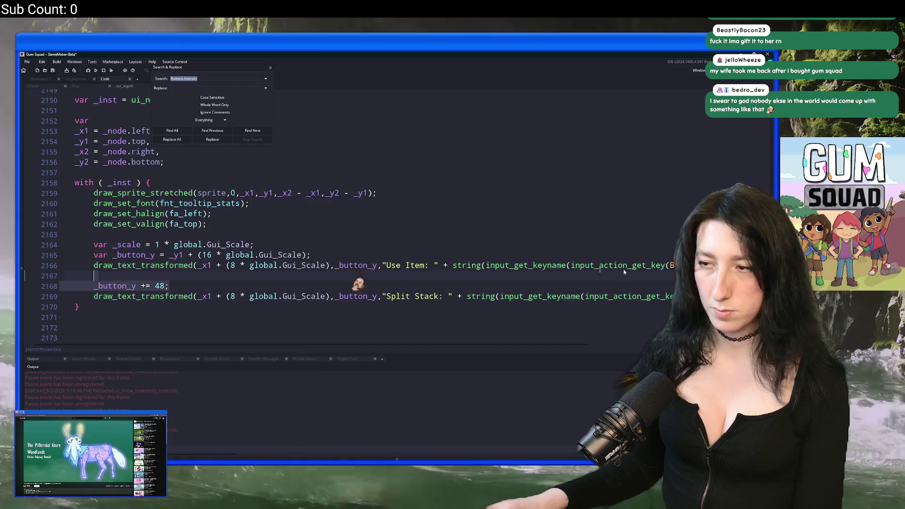
{"action": "key", "text": "ctrl+z"}
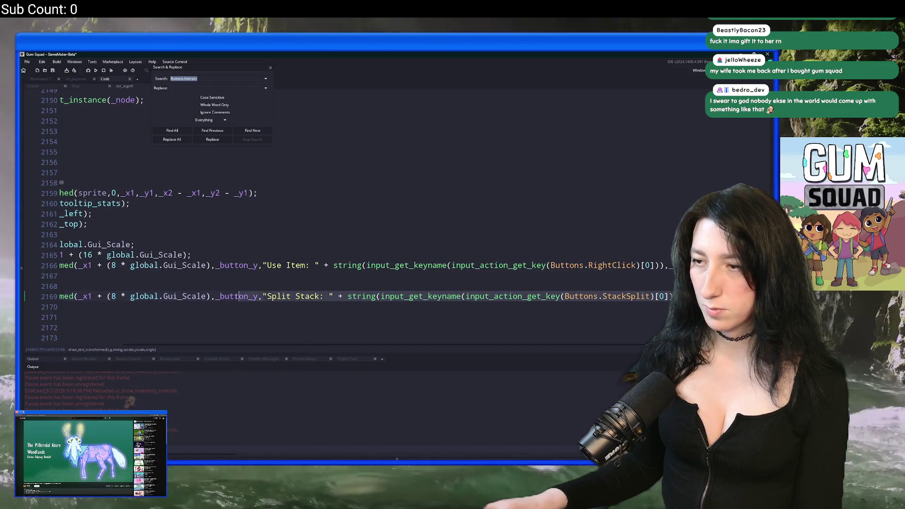
{"action": "key", "text": "ctrl+y"}
{"action": "key", "text": "ctrl+y"}
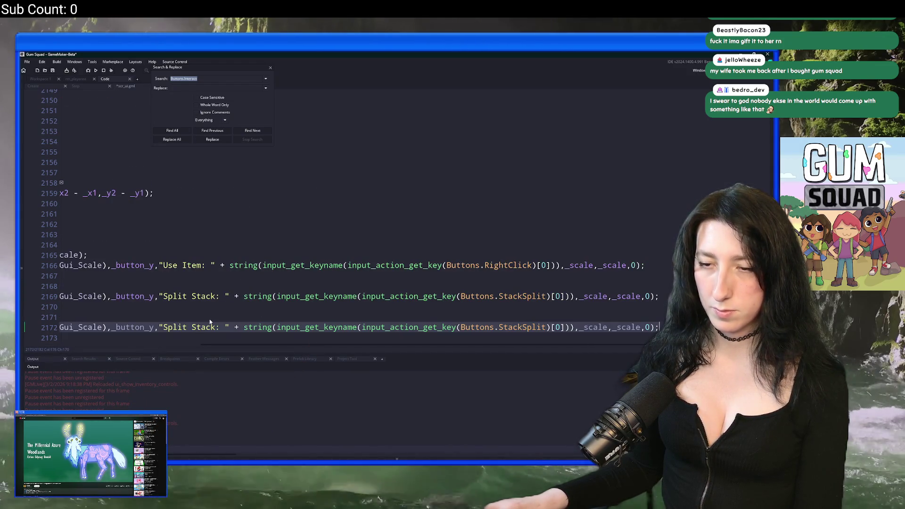
{"action": "key", "text": "ctrl+y"}
Change the copied line's label to 'Quick Swap' and its action to Buttons.QuickSwap.
{"action": "left_click_drag", "start_coordinate": [439, 327], "coordinate": [387, 327]}
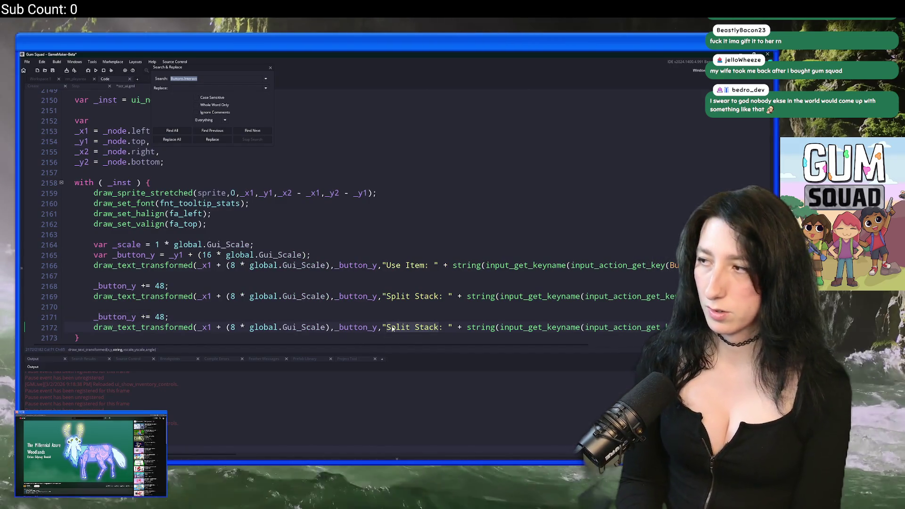
{"action": "type", "text": "Quick Swap"}
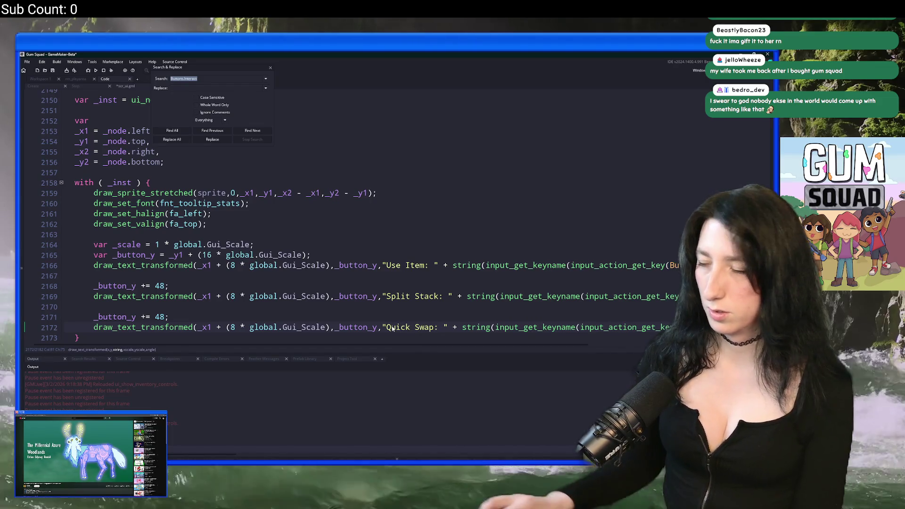
{"action": "double_click", "coordinate": [635, 327]}
{"action": "left_click", "coordinate": [716, 327]}
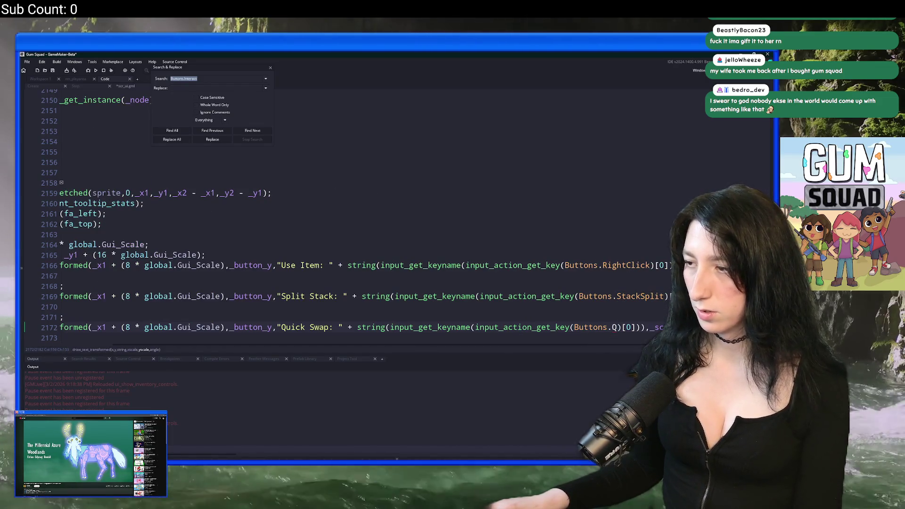
{"action": "left_click", "coordinate": [612, 327]}
{"action": "type", "text": "ickSwap"}
{"action": "key", "text": "alt+Tab"}
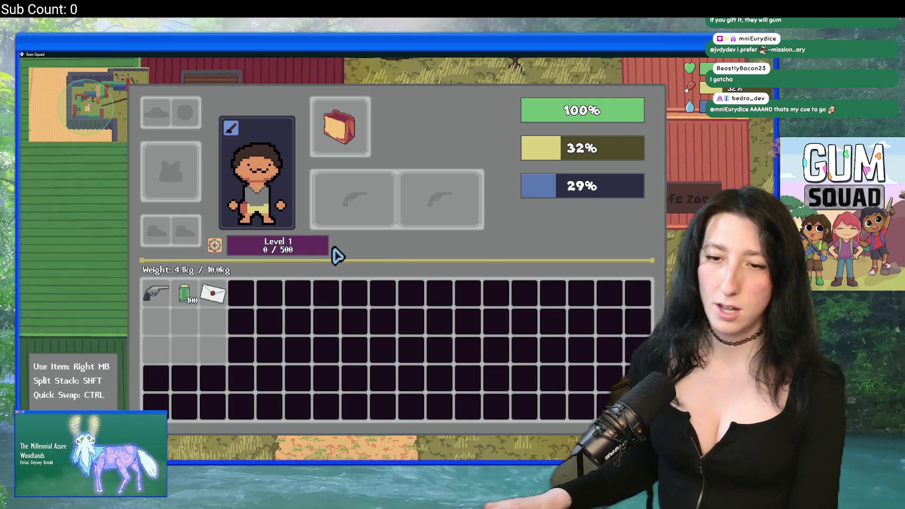
Switch the controls font to fnt_tooltip and check the prompts in the running game.
{"action": "key", "text": "alt+Tab"}
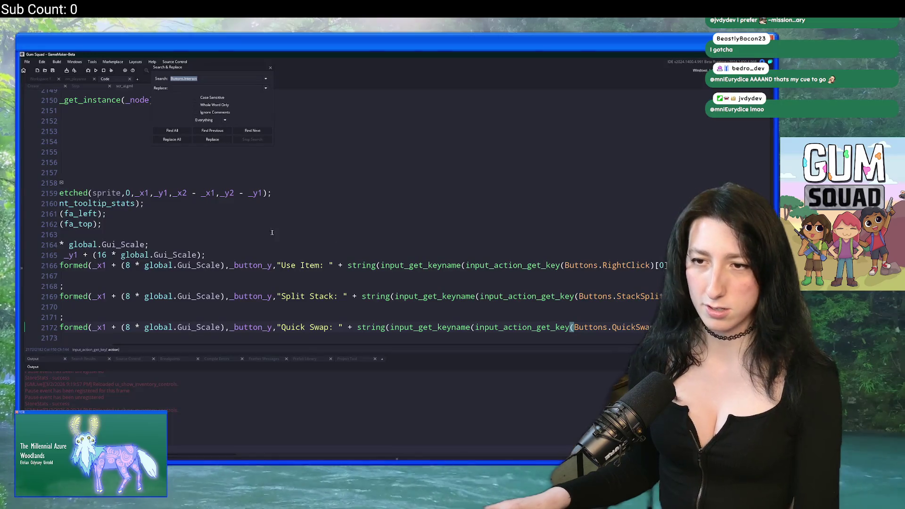
{"action": "left_click", "coordinate": [280, 232]}
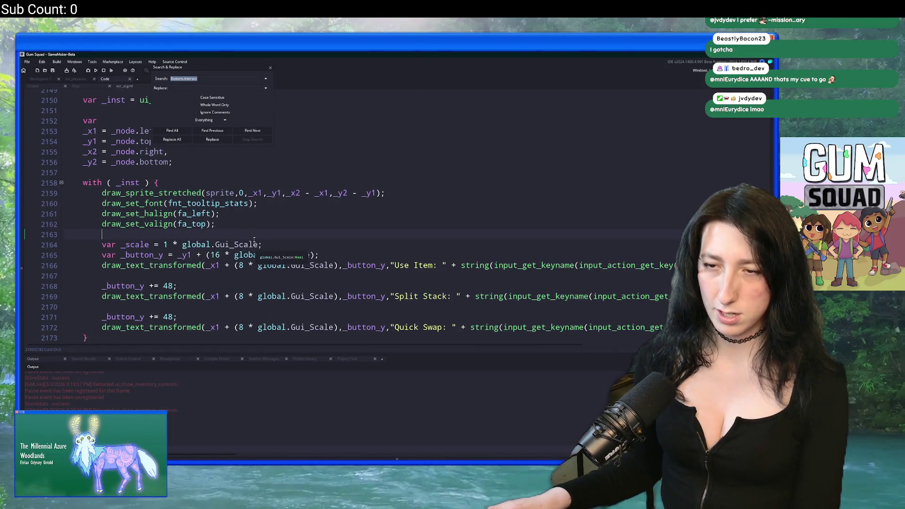
{"action": "left_click", "coordinate": [231, 206]}
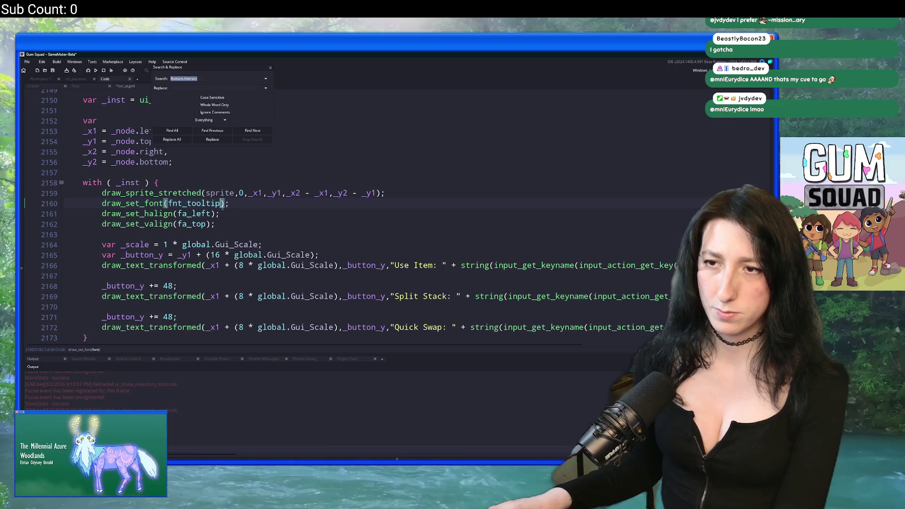
{"action": "key", "text": "ctrl+space"}
{"action": "key", "text": "Escape"}
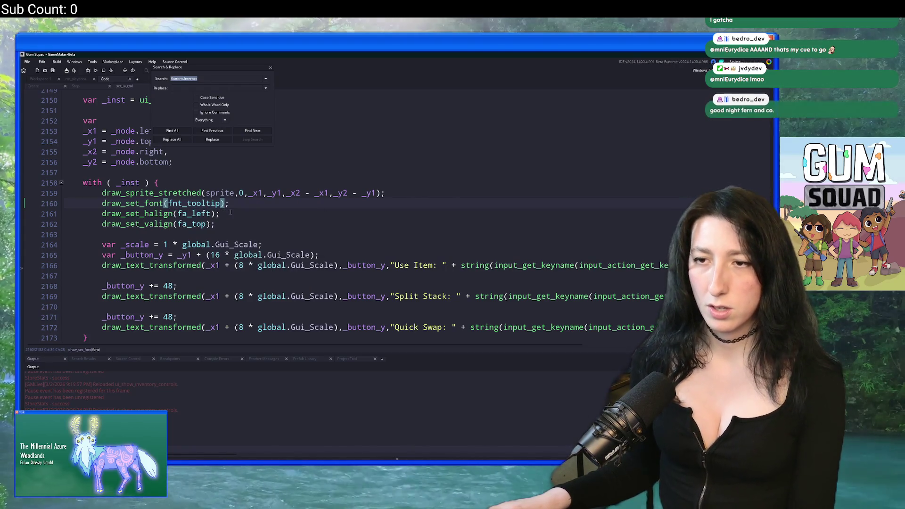
{"action": "key", "text": "alt+Tab"}
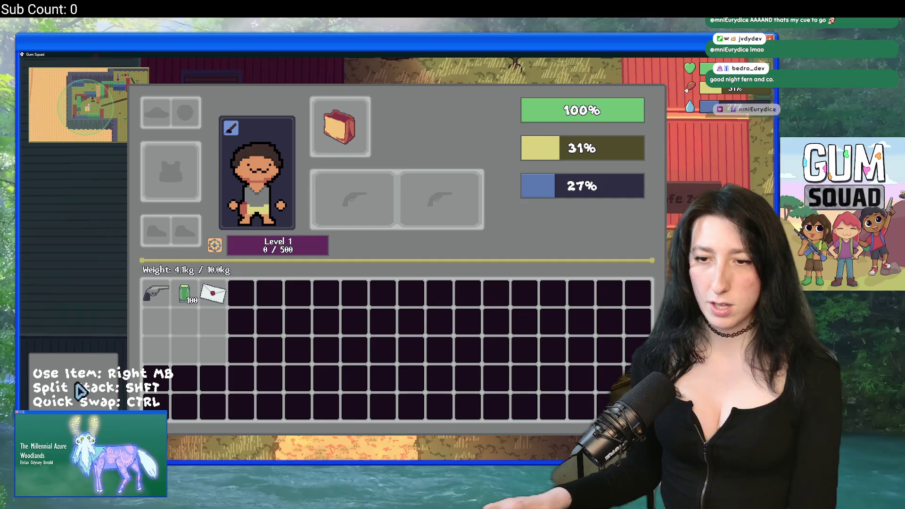
{"action": "key", "text": "alt+Tab"}
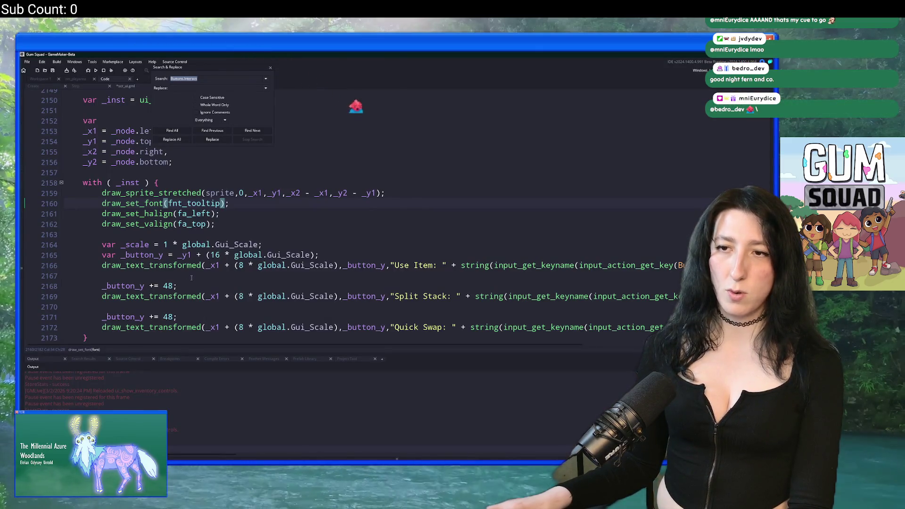
{"action": "key", "text": "alt+Tab"}
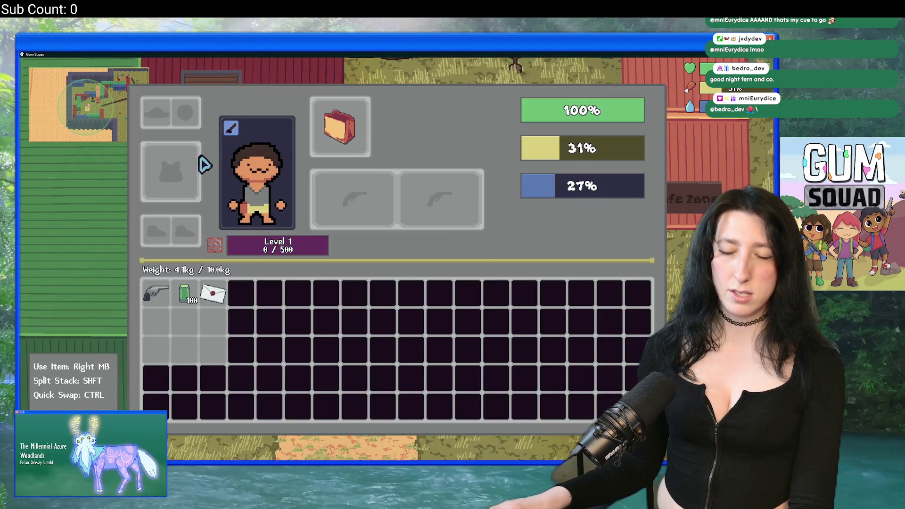
{"action": "key", "text": "super+Down"}
{"action": "key", "text": "super+Up"}
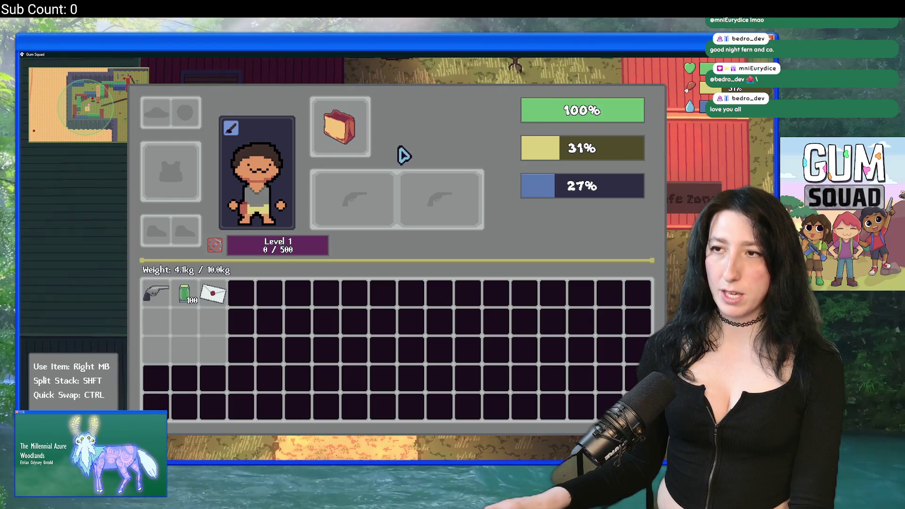
Close the Search & Replace panel and start a new line below line 2165.
{"action": "key", "text": "alt+Tab"}
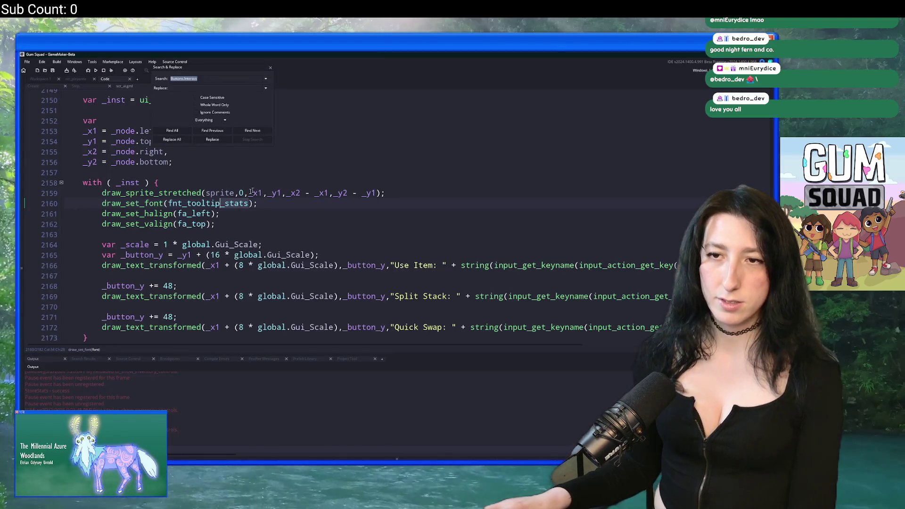
{"action": "left_click", "coordinate": [271, 68]}
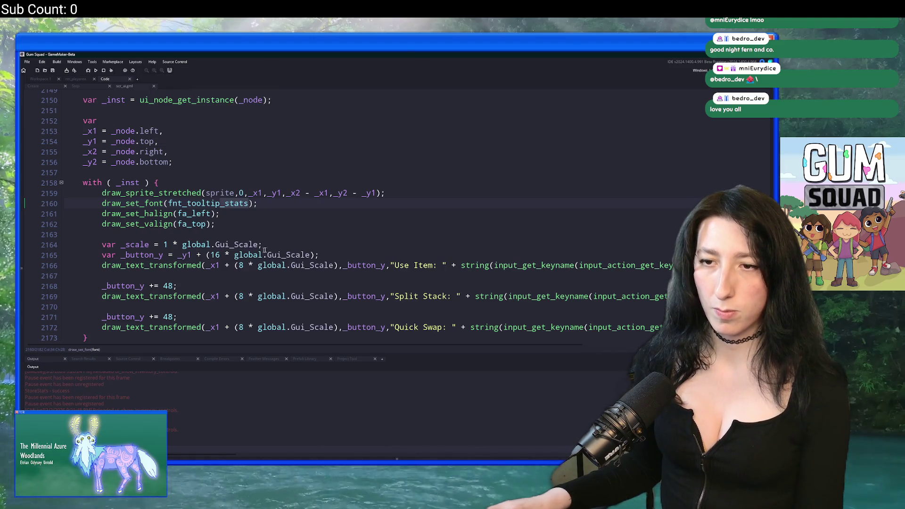
{"action": "left_click", "coordinate": [351, 255]}
{"action": "key", "text": "Return"}
Insert an empty draw_text_outline() call above the Use Item draw line.
{"action": "type", "text": "draw_text_out"}
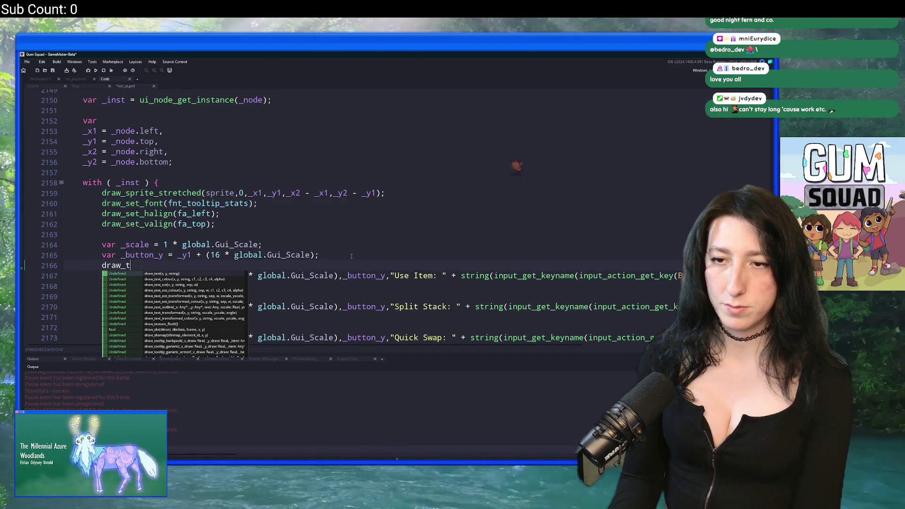
{"action": "key", "text": "Return"}
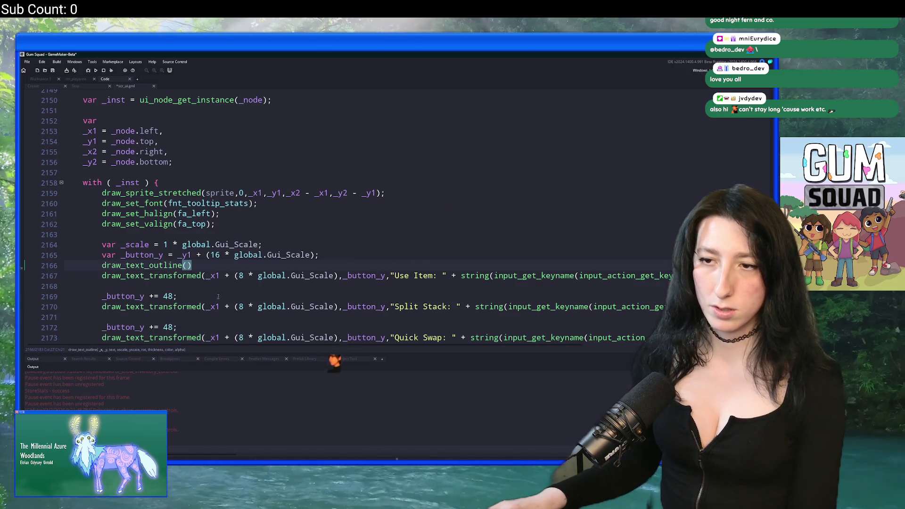
{"action": "left_click_drag", "start_coordinate": [206, 275], "coordinate": [695, 276]}
{"action": "left_click", "coordinate": [496, 275]}
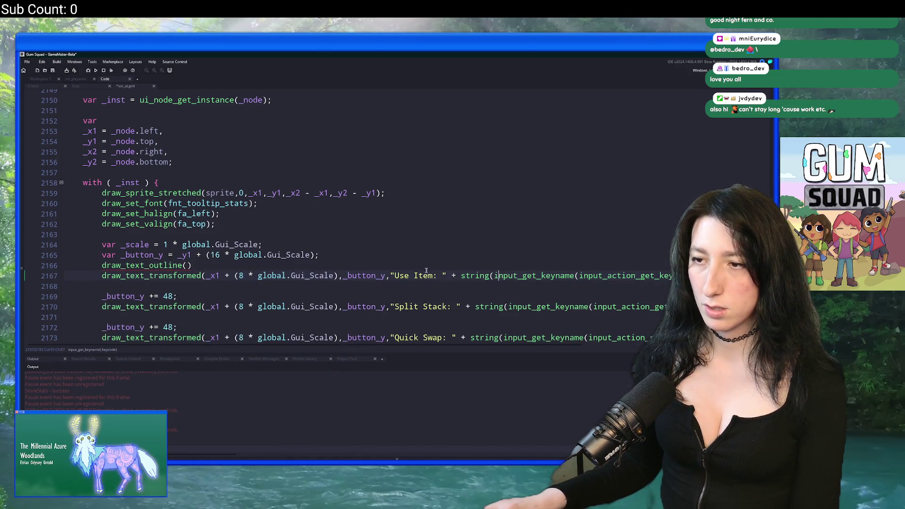
{"action": "left_click_drag", "start_coordinate": [387, 276], "coordinate": [697, 276]}
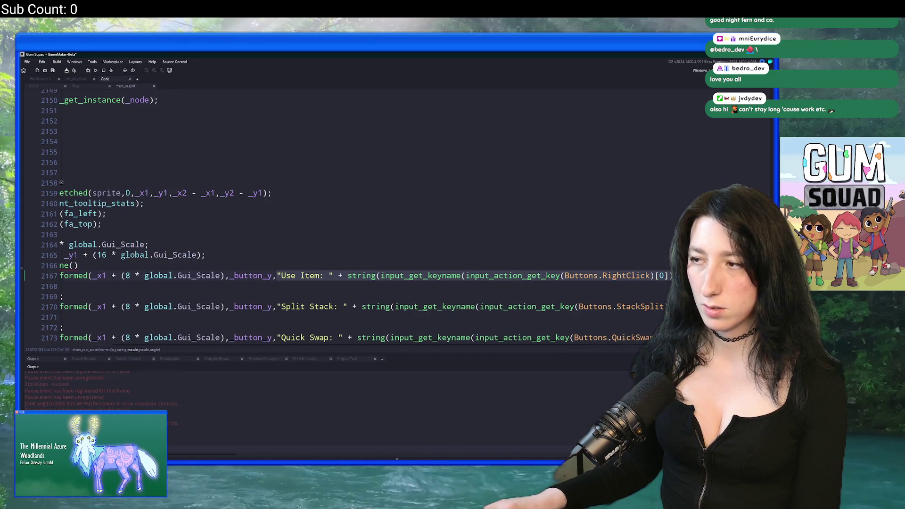
Add a var _text line holding the Use Item label expression.
{"action": "left_click", "coordinate": [409, 236]}
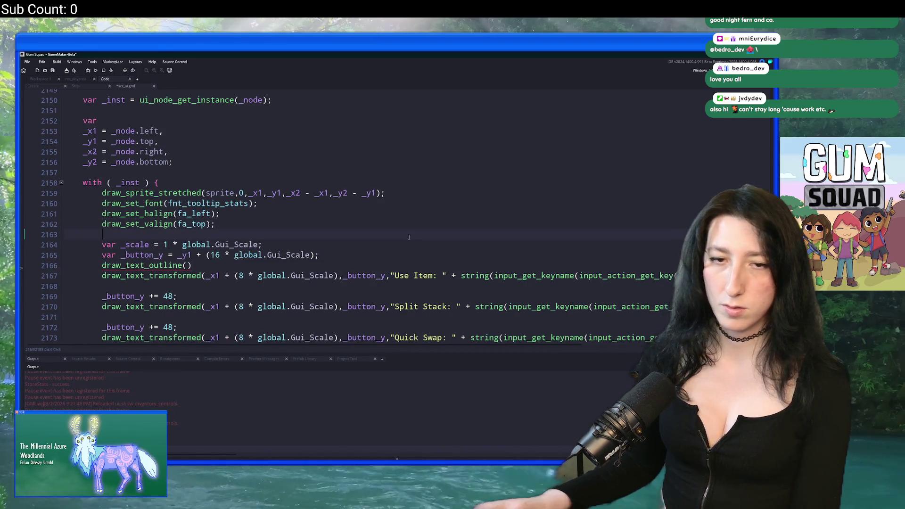
{"action": "key", "text": "Return"}
{"action": "type", "text": "var _text = \"\";"}
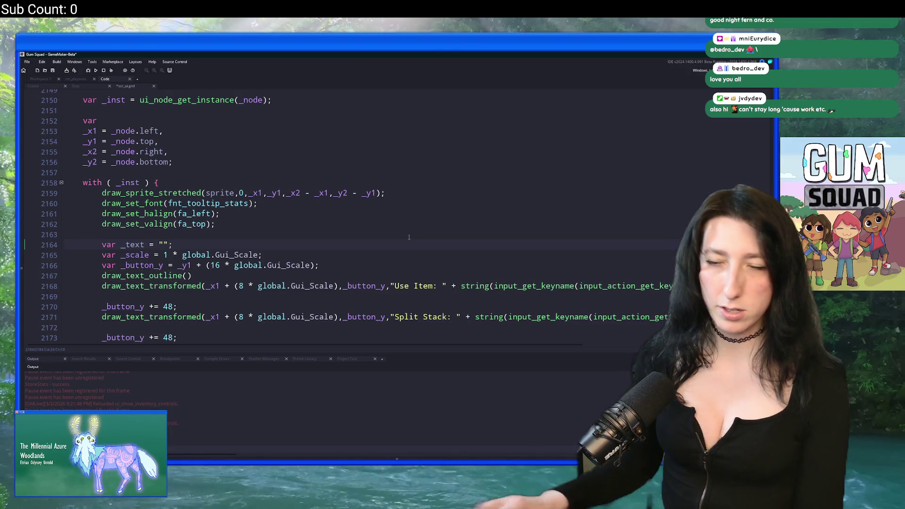
{"action": "left_click", "coordinate": [374, 262]}
{"action": "key", "text": "Return"}
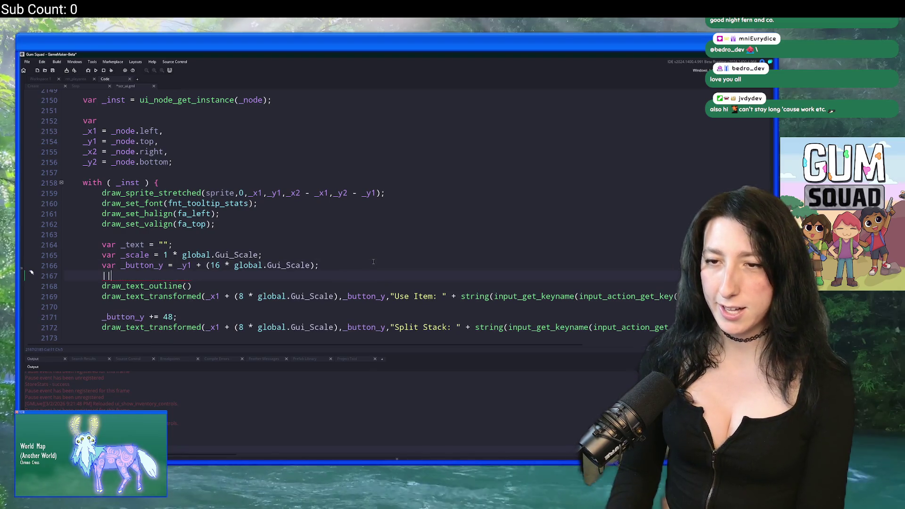
{"action": "key", "text": "Return"}
{"action": "key", "text": "ctrl+z"}
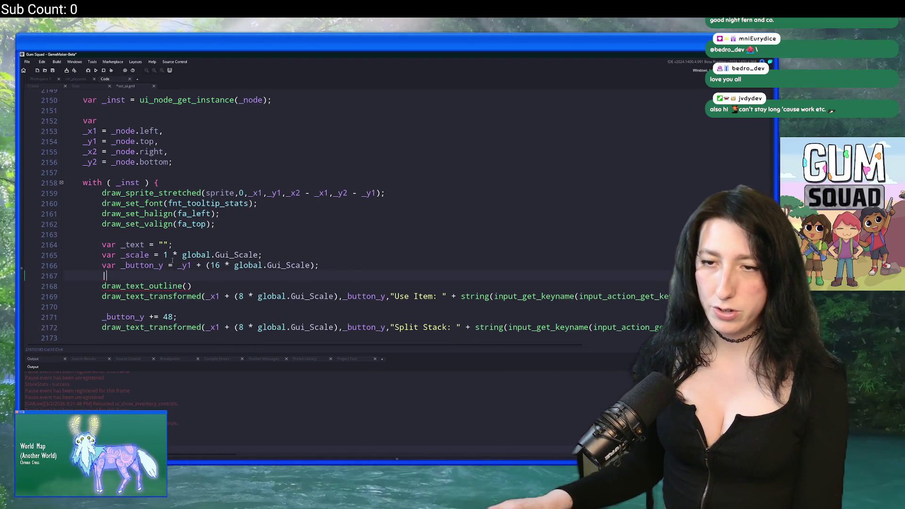
{"action": "key", "text": "ctrl+z"}
{"action": "left_click", "coordinate": [160, 244]}
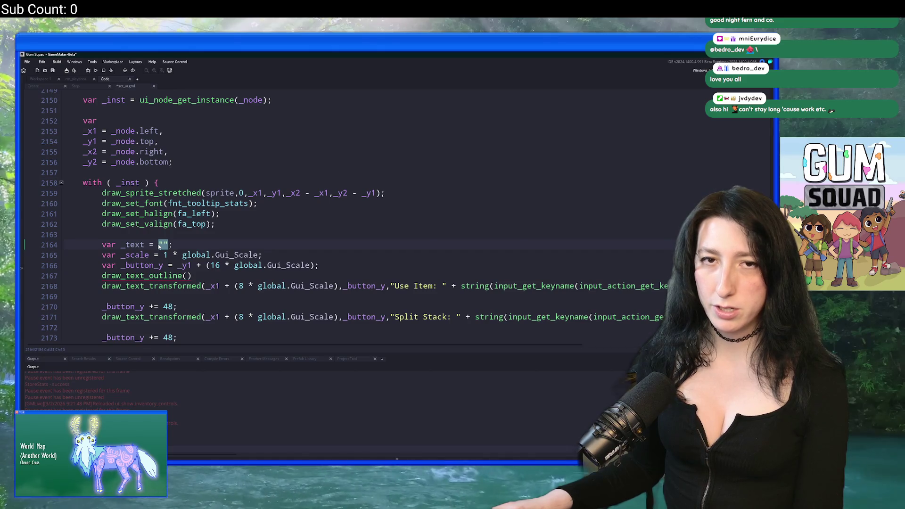
{"action": "type", "text": "\"Use Item: \" + string(input_get_keyname(input_action_get_key(Buttons.RightClick)[0]))"}
Replace the label expression in the Use Item draw call with _text.
{"action": "double_click", "coordinate": [136, 245]}
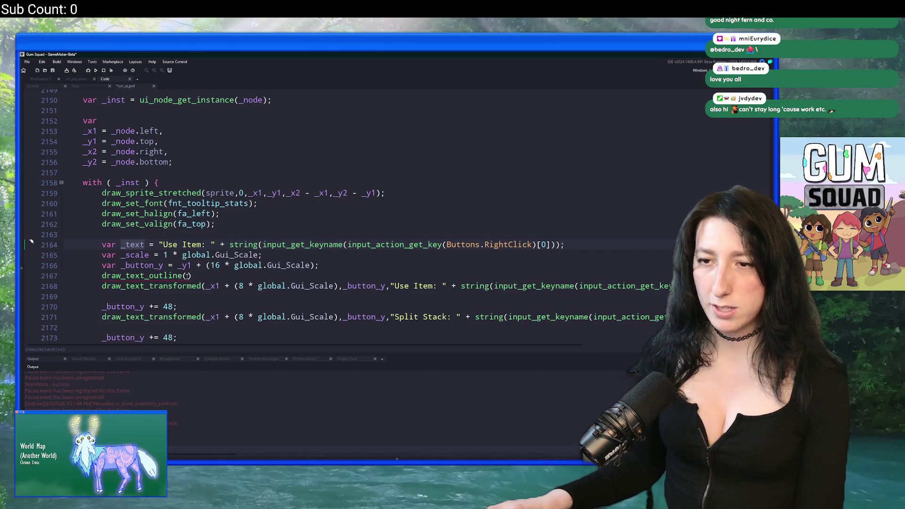
{"action": "left_click_drag", "start_coordinate": [388, 286], "coordinate": [673, 286]}
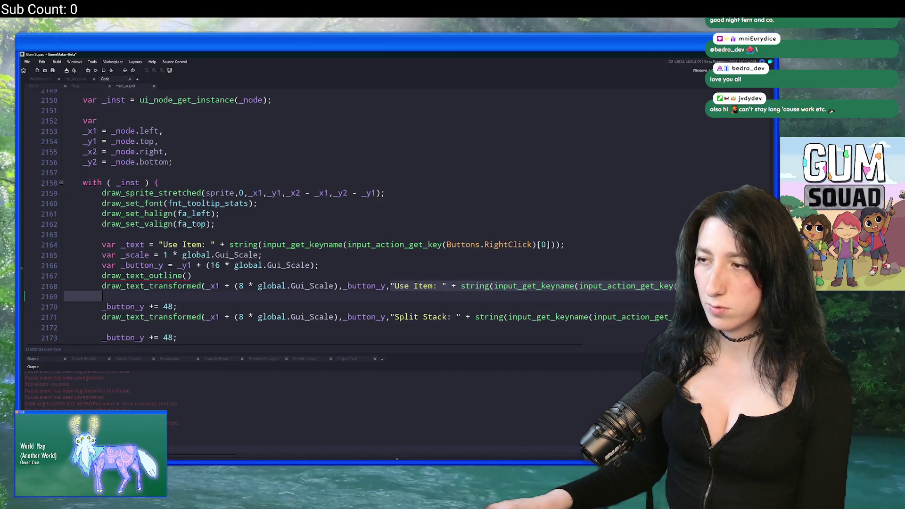
{"action": "scroll", "coordinate": [634, 286], "scroll_direction": "right", "scroll_amount": 3}
{"action": "left_click", "coordinate": [634, 286]}
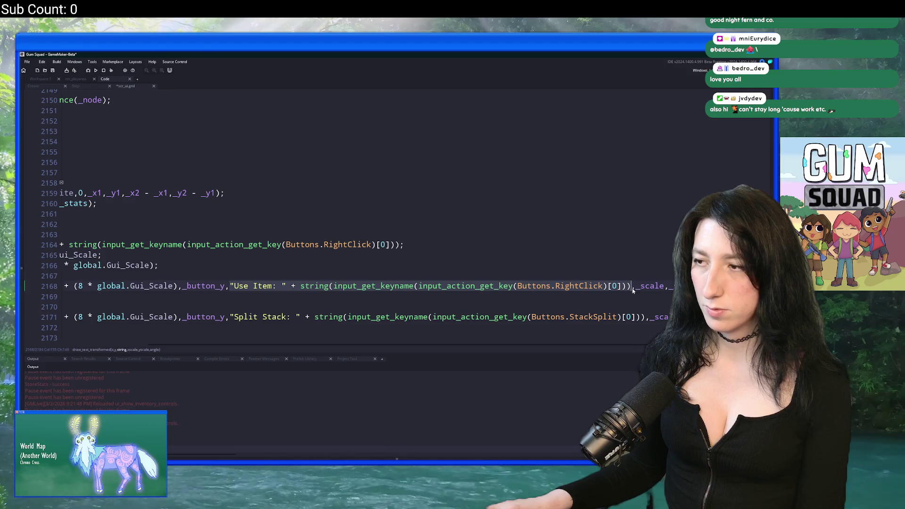
{"action": "type", "text": "_text,_scale,_scale,0);"}
{"action": "scroll", "coordinate": [377, 283], "scroll_direction": "left", "scroll_amount": 3}
{"action": "left_click", "coordinate": [155, 255]}
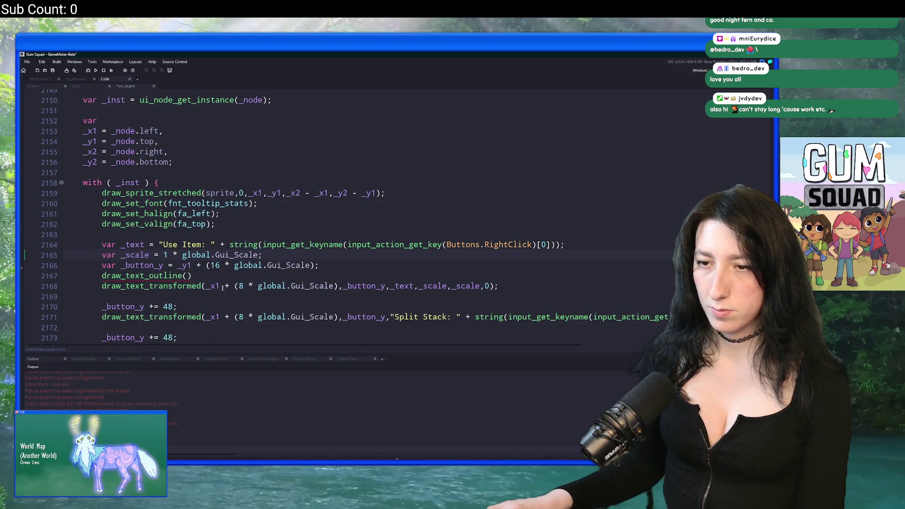
Fill draw_text_outline with the draw arguments plus global.Gui_Scale and OutlineColor.
{"action": "left_click_drag", "start_coordinate": [205, 286], "coordinate": [494, 286]}
{"action": "left_click", "coordinate": [212, 276]}
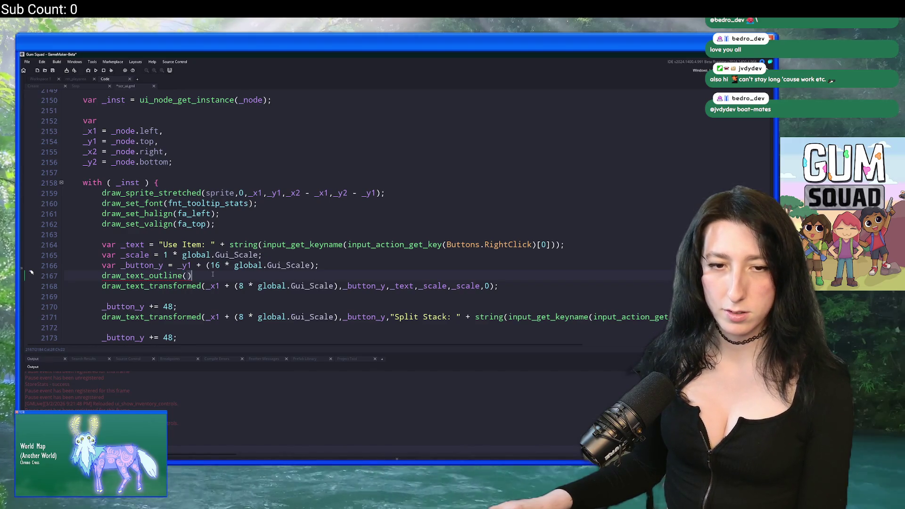
{"action": "type", "text": "_x1 + (8 * global.Gui_Scale),_button_y,_text,_scale,_scale,0);"}
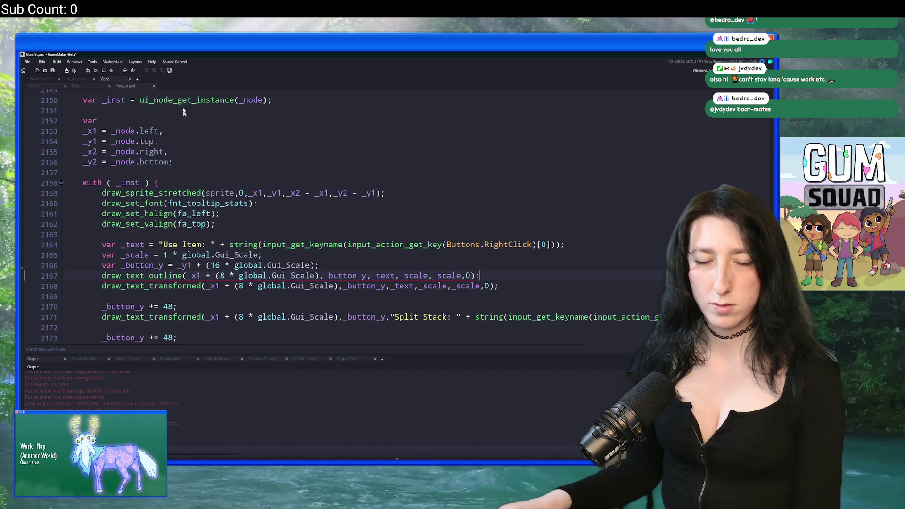
{"action": "left_click", "coordinate": [442, 276]}
{"action": "left_click", "coordinate": [466, 276]}
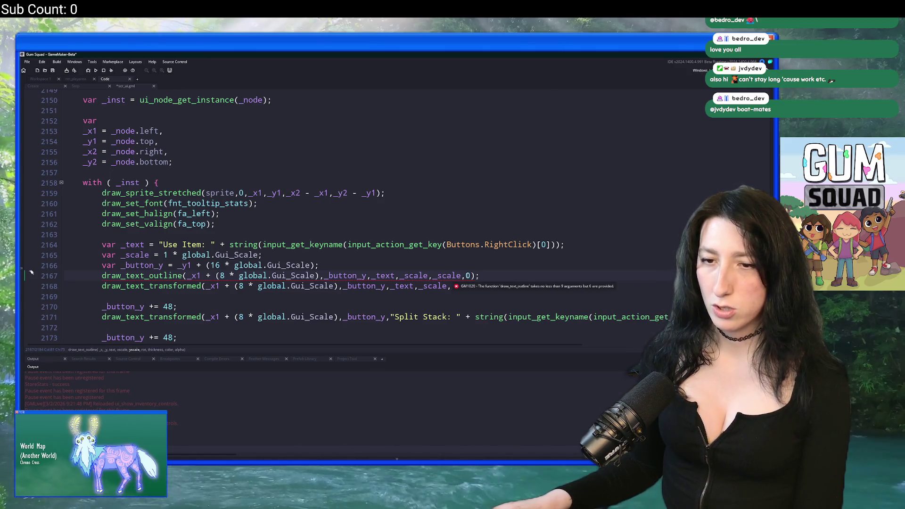
{"action": "type", "text": ",global.Gui"}
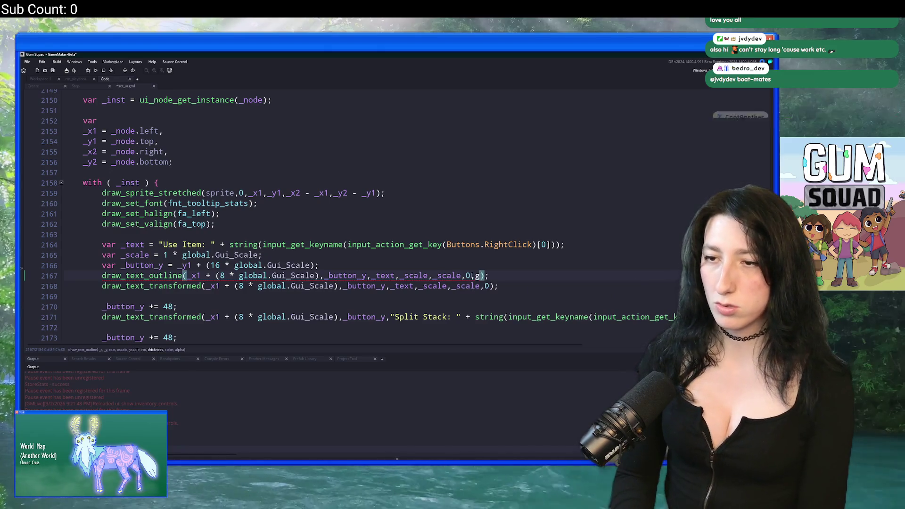
{"action": "type", "text": "_SCa"}
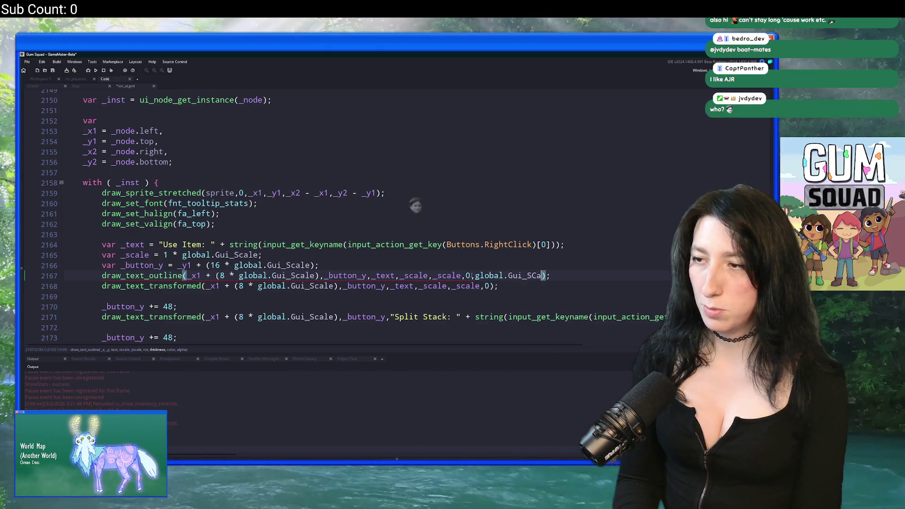
{"action": "key", "text": "Return"}
{"action": "type", "text": ",k"}
{"action": "key", "text": "BackSpace"}
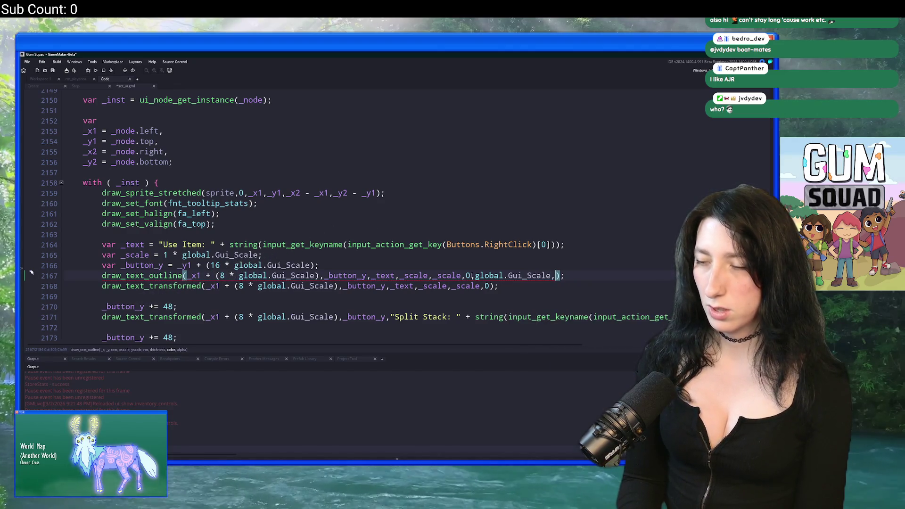
{"action": "type", "text": "Out"}
{"action": "key", "text": "Return"}
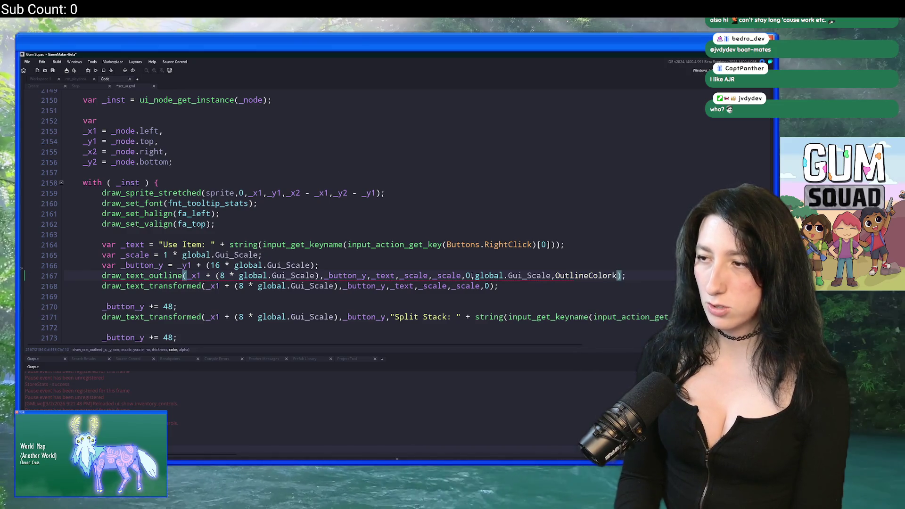
{"action": "type", "text": ",k"}
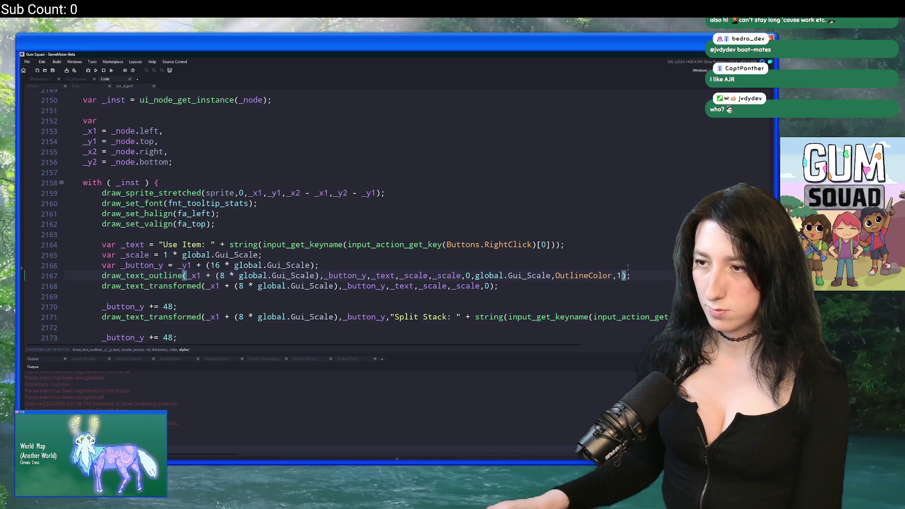
{"action": "key", "text": "alt+Tab"}
{"action": "key", "text": "alt+Tab"}
{"action": "key", "text": "alt+Tab"}
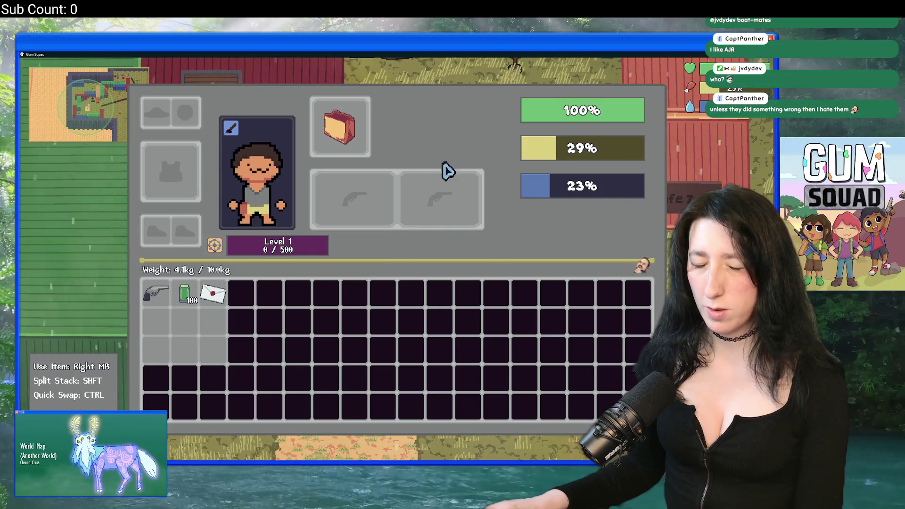
Return to the controls code and select the Use Item outline and draw lines.
{"action": "key", "text": "alt+Tab"}
{"action": "scroll", "coordinate": [254, 268], "scroll_direction": "down", "scroll_amount": 1}
{"action": "mouse_move", "coordinate": [543, 246]}
{"action": "left_mouse_down"}
{"action": "mouse_move", "coordinate": [262, 250]}
{"action": "mouse_move", "coordinate": [102, 241]}
{"action": "left_mouse_up"}
{"action": "key", "text": "ctrl+c"}
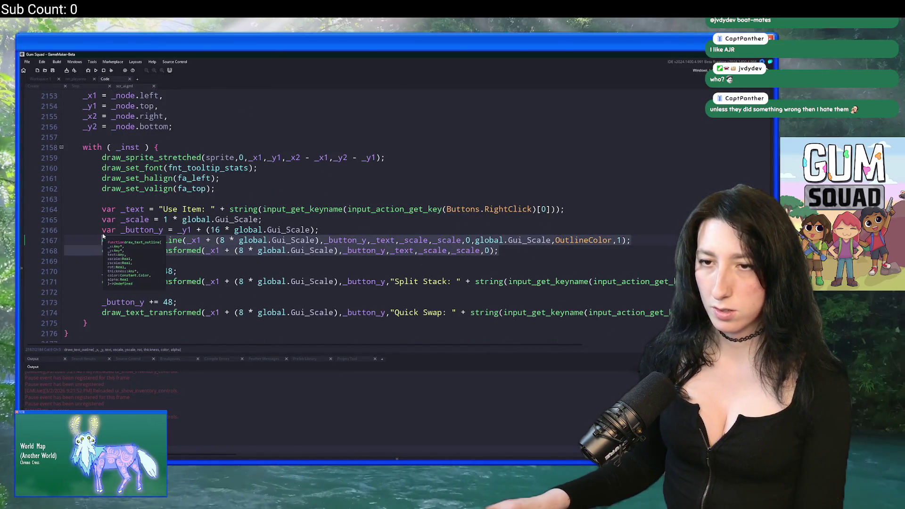
Paste the outline and draw lines under both the Split Stack and Quick Swap prompts.
{"action": "left_click", "coordinate": [571, 292]}
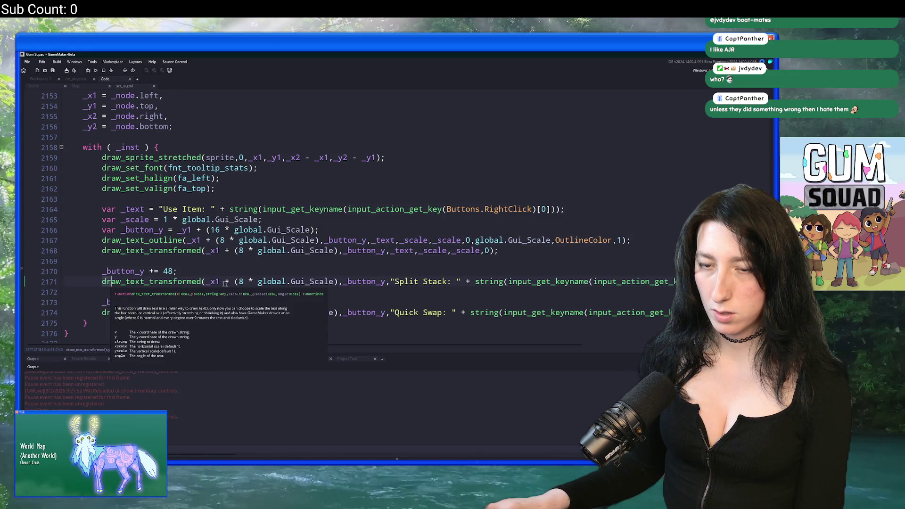
{"action": "key", "text": "ctrl+v"}
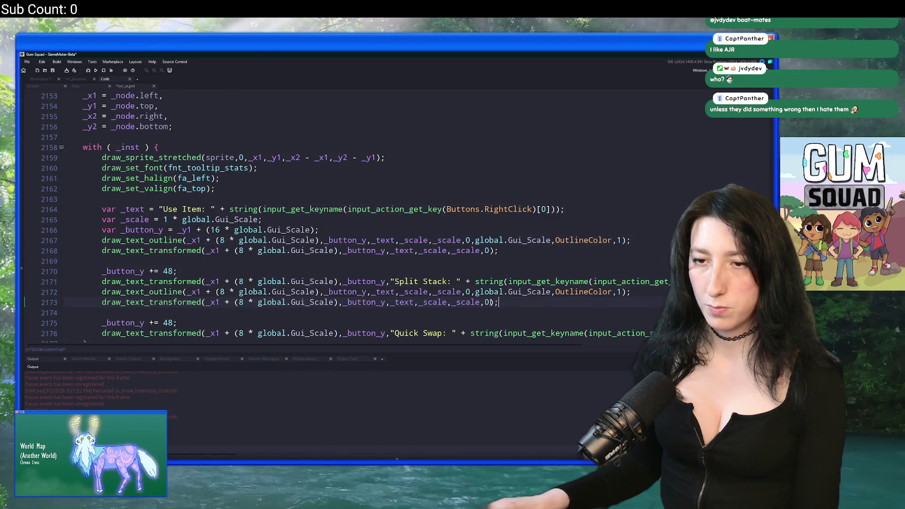
{"action": "scroll", "coordinate": [506, 307], "scroll_direction": "down", "scroll_amount": 1}
{"action": "left_click", "coordinate": [83, 308]}
{"action": "key", "text": "Return"}
{"action": "key", "text": "Return"}
{"action": "key", "text": "Up"}
{"action": "key", "text": "Up"}
{"action": "key", "text": "ctrl+v"}
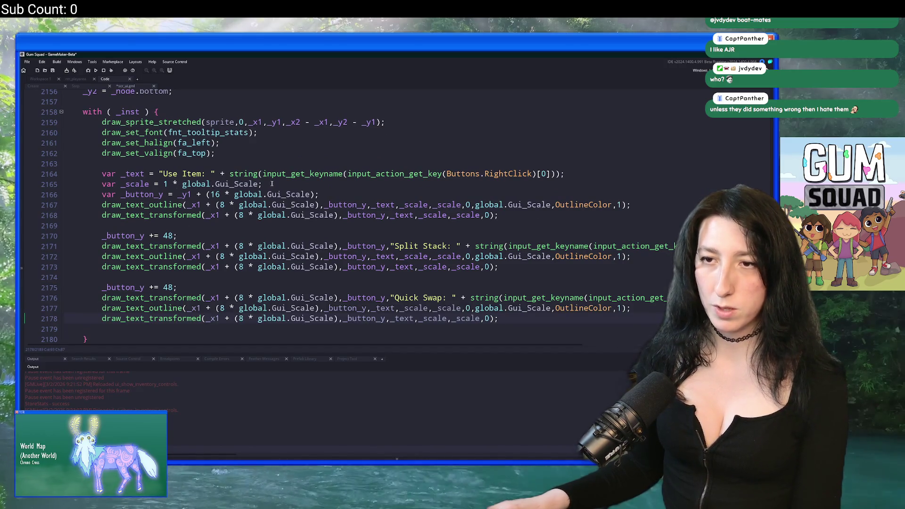
Give Split Stack a _text line with its StackSplit label and delete its old draw call.
{"action": "left_click", "coordinate": [191, 231]}
{"action": "key", "text": "Return"}
{"action": "key", "text": "ctrl+v"}
{"action": "mouse_move", "coordinate": [392, 257]}
{"action": "left_mouse_down"}
{"action": "mouse_move", "coordinate": [659, 258]}
{"action": "mouse_move", "coordinate": [621, 266]}
{"action": "left_mouse_up"}
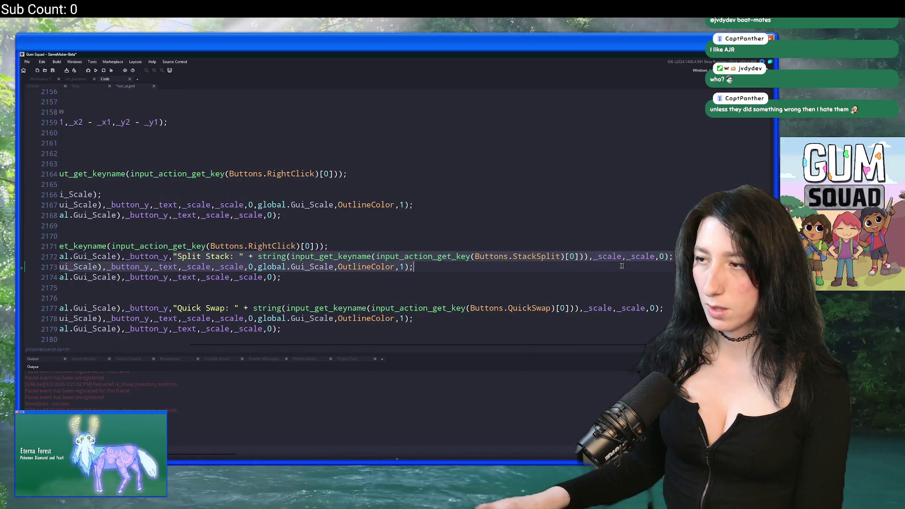
{"action": "left_click", "coordinate": [590, 259]}
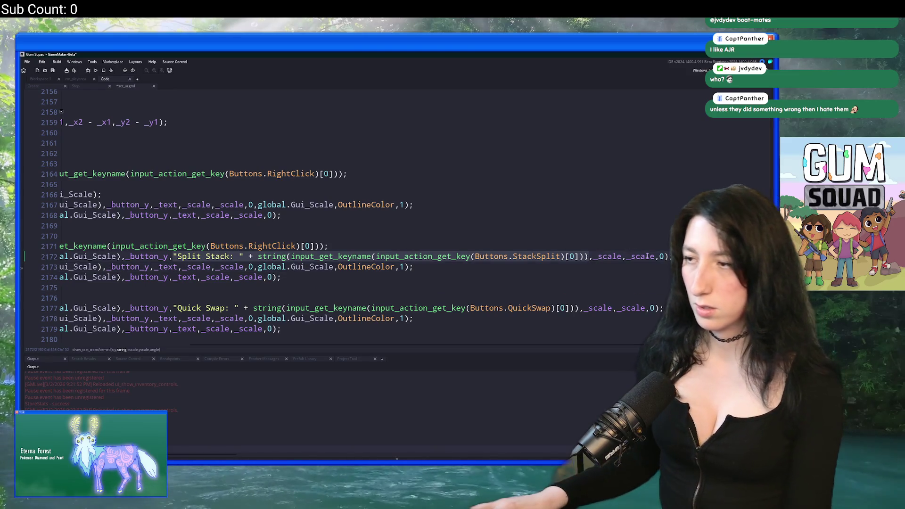
{"action": "mouse_move", "coordinate": [673, 257]}
{"action": "left_mouse_down"}
{"action": "mouse_move", "coordinate": [173, 258]}
{"action": "mouse_move", "coordinate": [329, 246]}
{"action": "left_mouse_up"}
{"action": "key", "text": "BackSpace"}
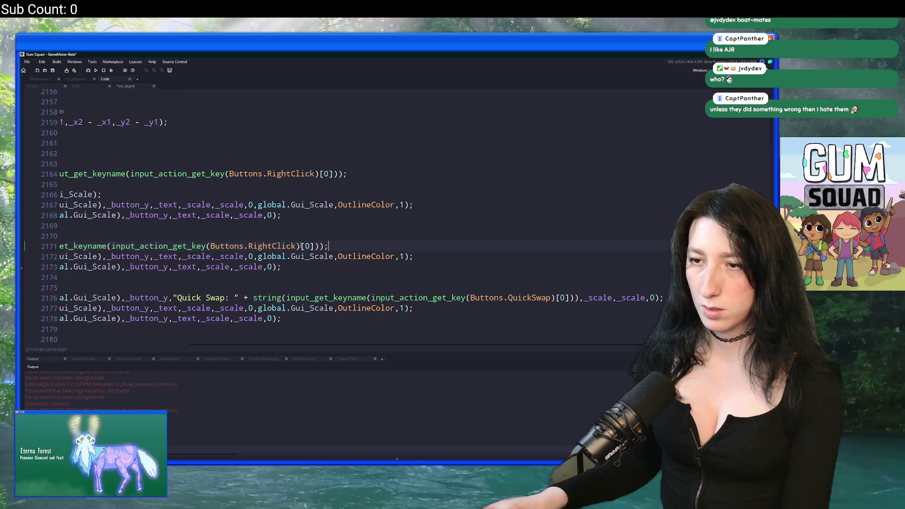
{"action": "key", "text": "Home"}
{"action": "left_click", "coordinate": [140, 246]}
{"action": "key", "text": "shift+End"}
{"action": "type", "text": "\"Split Stack: \" + string(input_get_keyname(input_action_get_key(Buttons.StackSplit)[0]));"}
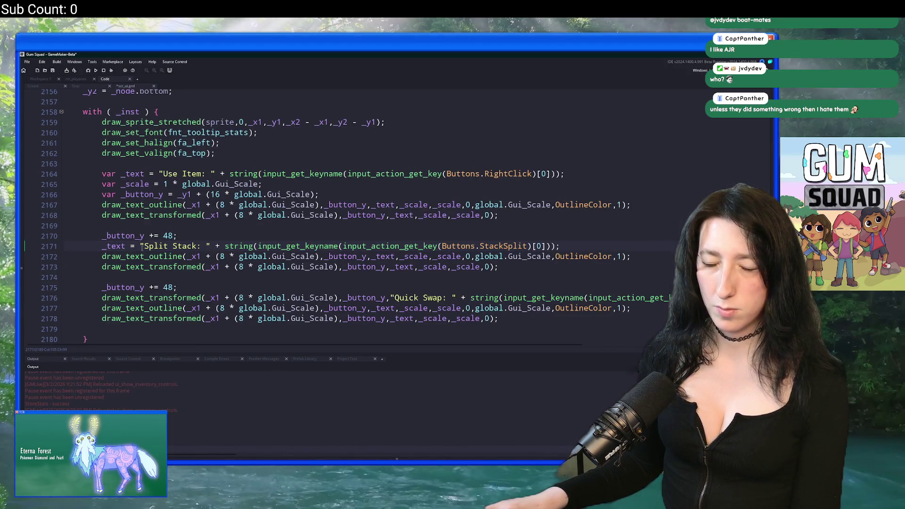
Replace the old Quick Swap draw call with _text = "Quick Swap: " plus the QuickSwap key name.
{"action": "scroll", "coordinate": [341, 179], "scroll_direction": "up", "scroll_amount": 3}
{"action": "scroll", "coordinate": [341, 179], "scroll_direction": "down", "scroll_amount": 4}
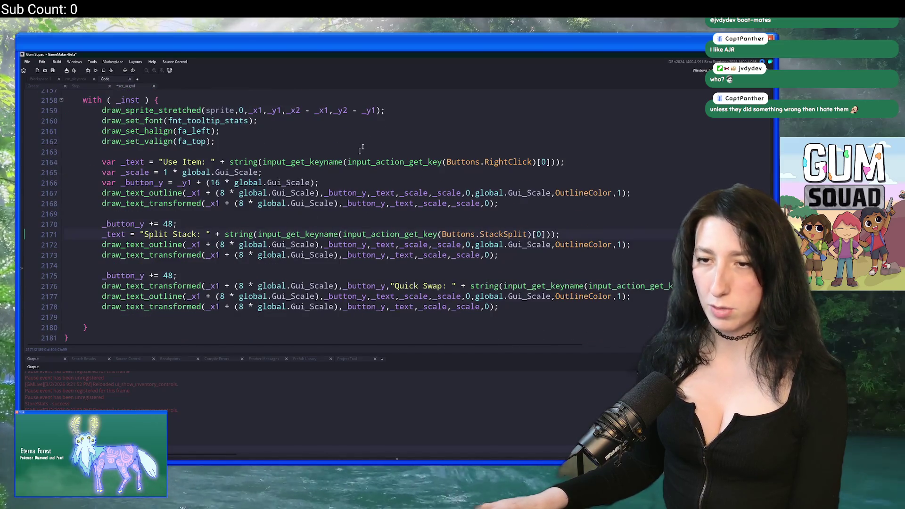
{"action": "mouse_move", "coordinate": [388, 286]}
{"action": "left_mouse_down"}
{"action": "mouse_move", "coordinate": [657, 285]}
{"action": "mouse_move", "coordinate": [575, 286]}
{"action": "left_mouse_up"}
{"action": "key", "text": "shift+Home"}
{"action": "key", "text": "Delete"}
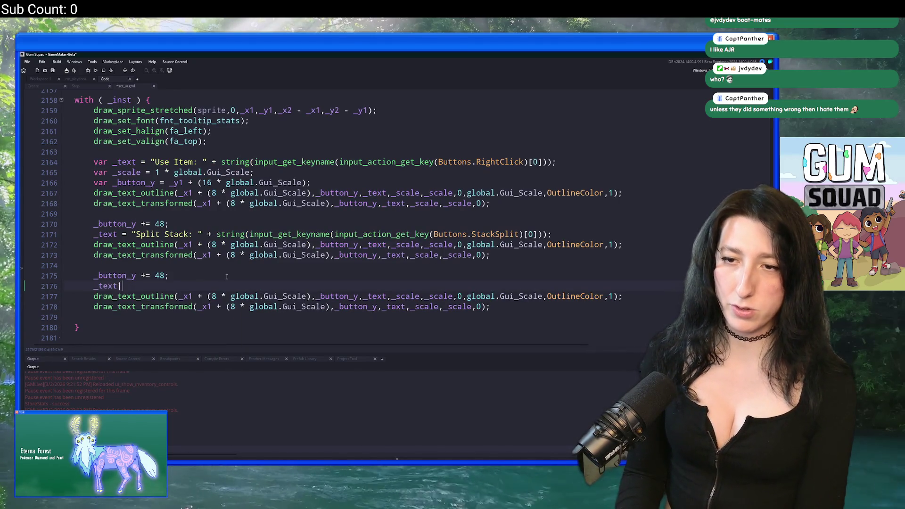
{"action": "type", "text": "= \"Quick Swap: \" + string(input_get_keyname(input_action_get_key(Buttons.QuickSwap)[0]));"}
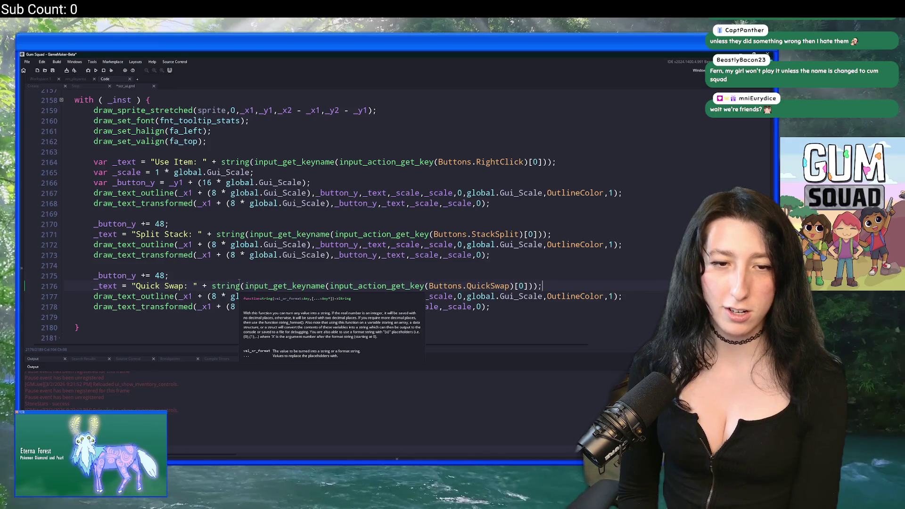
{"action": "key", "text": "Up"}
{"action": "key", "text": "Up"}
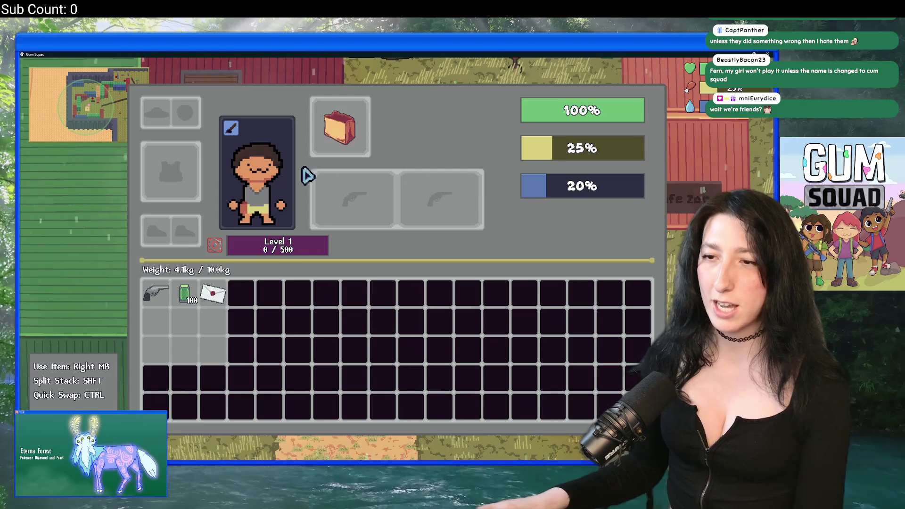
{"action": "key", "text": "alt+Tab"}
{"action": "scroll", "coordinate": [199, 173], "scroll_direction": "up", "scroll_amount": 2}
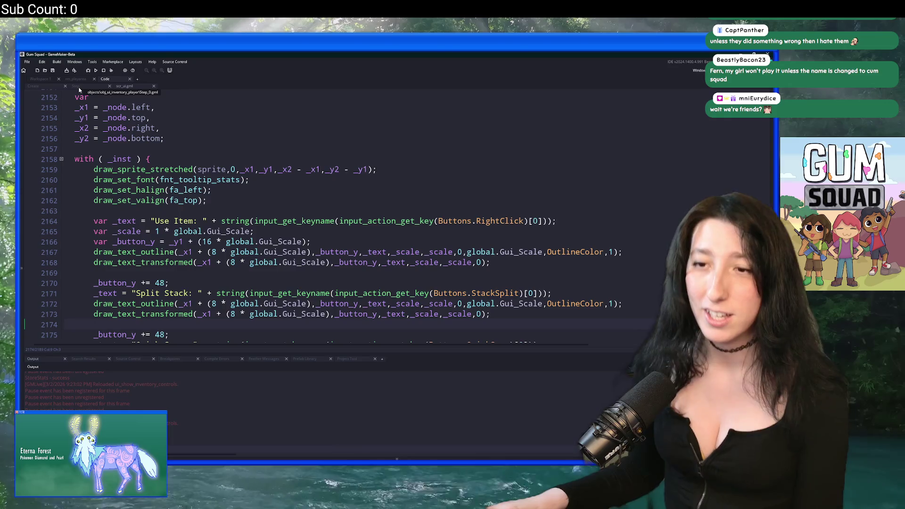
Duplicate the Use Item prompt block on lines 2163–2168.
{"action": "scroll", "coordinate": [597, 227], "scroll_direction": "down", "scroll_amount": 2}
{"action": "left_click_drag", "start_coordinate": [547, 203], "coordinate": [551, 149]}
{"action": "left_click", "coordinate": [545, 200]}
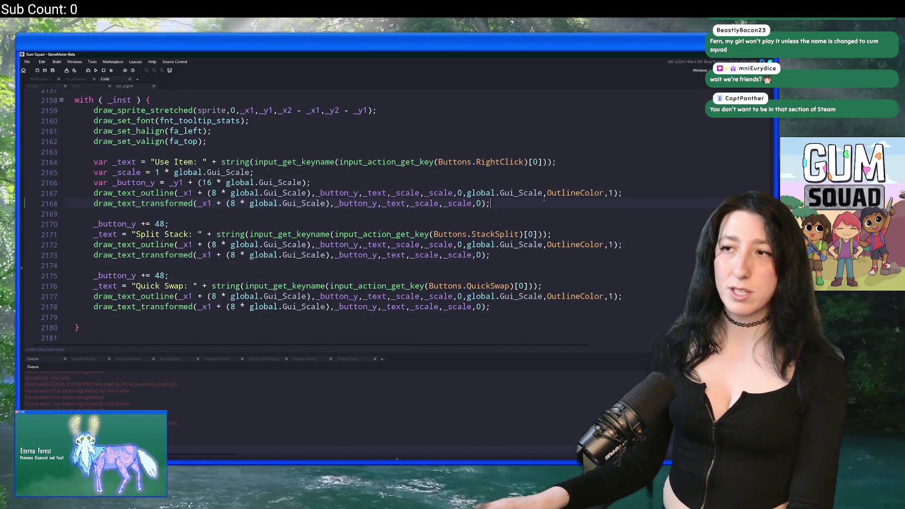
{"action": "mouse_move", "coordinate": [545, 203]}
{"action": "left_mouse_down"}
{"action": "mouse_move", "coordinate": [547, 174]}
{"action": "mouse_move", "coordinate": [521, 152]}
{"action": "left_mouse_up"}
{"action": "key", "text": "ctrl+d"}
Remove the copy's _scale and _button_y declarations and drop var from its _text line.
{"action": "scroll", "coordinate": [375, 173], "scroll_direction": "up", "scroll_amount": 1}
{"action": "mouse_move", "coordinate": [310, 206]}
{"action": "left_mouse_down"}
{"action": "mouse_move", "coordinate": [66, 188]}
{"action": "mouse_move", "coordinate": [34, 195]}
{"action": "left_mouse_up"}
{"action": "key", "text": "BackSpace"}
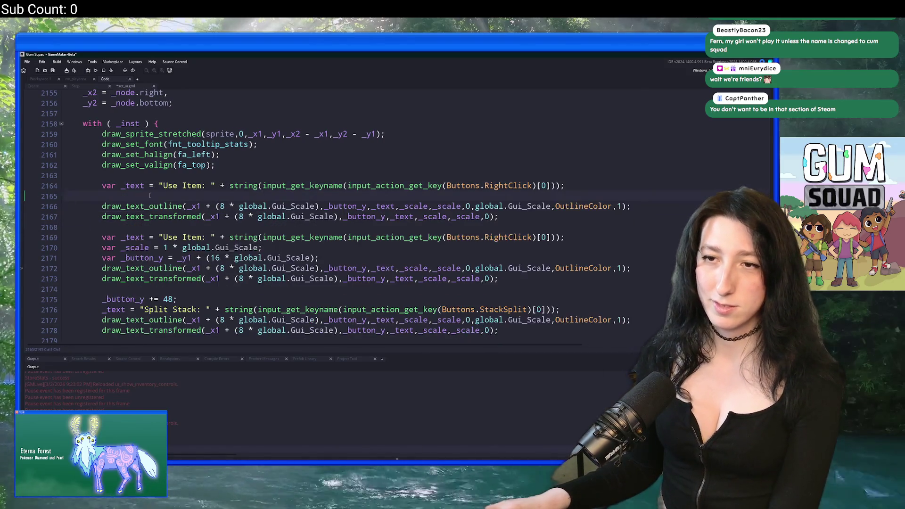
{"action": "left_click", "coordinate": [122, 227]}
{"action": "key", "text": "BackSpace"}
{"action": "key", "text": "BackSpace"}
{"action": "key", "text": "BackSpace"}
{"action": "type", "text": "_"}
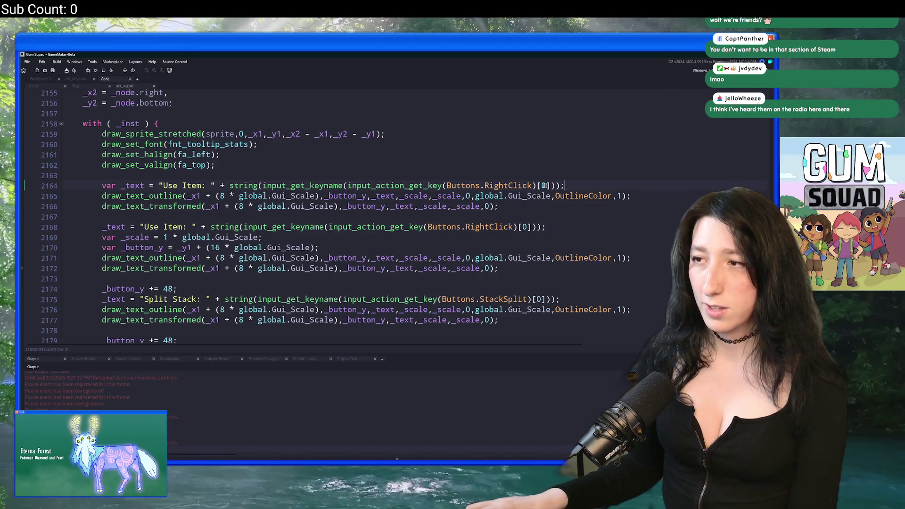
{"action": "double_click", "coordinate": [507, 185]}
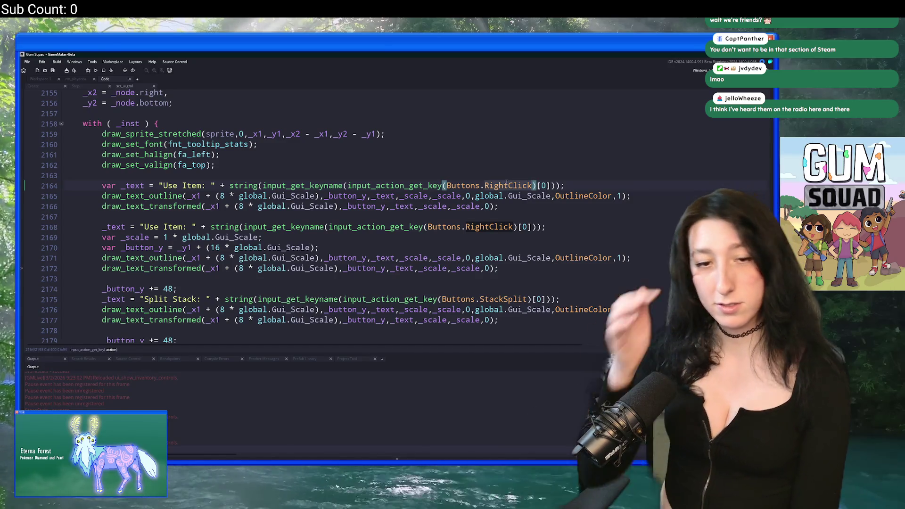